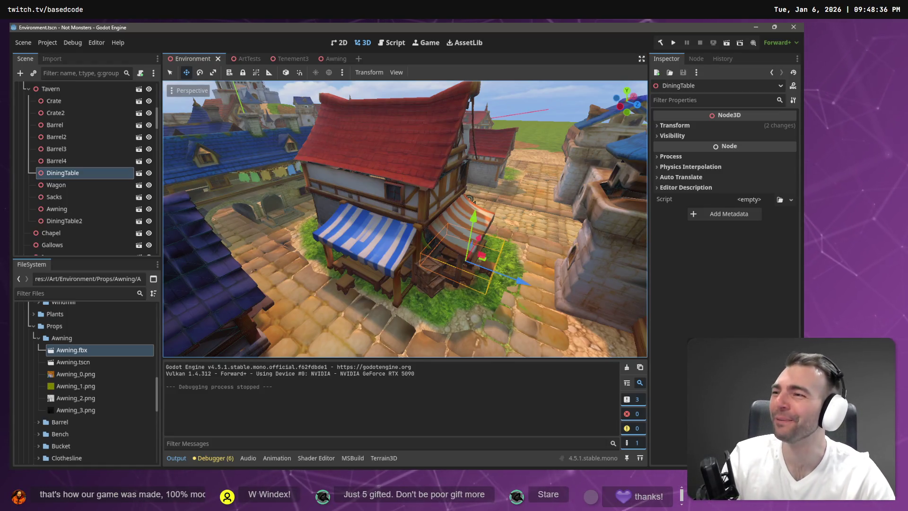
- Orbit the 3D view down to street level along the town road
{"action": "left_click_drag", "start_coordinate": [470, 199], "coordinate": [258, 353]}
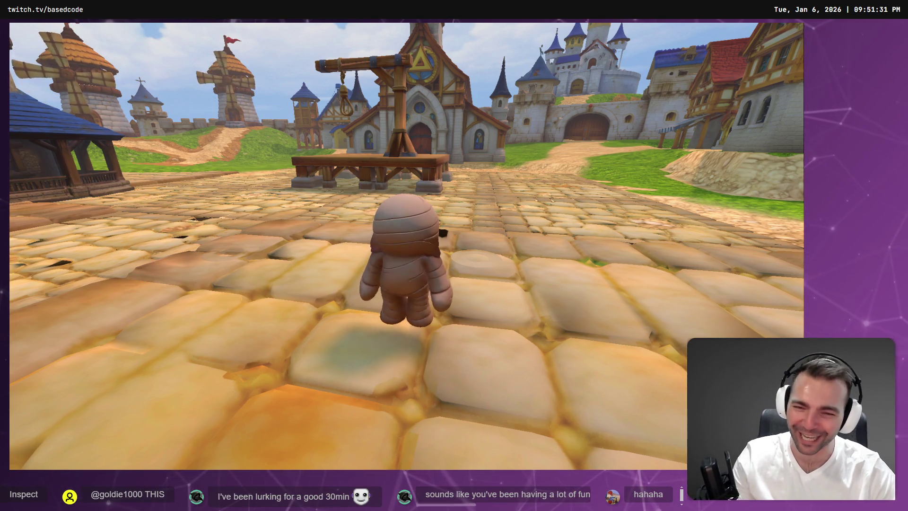
- Walk the mummy toward the gallows platform with W, then stop the game with F8
{"action": "key", "text": "w"}
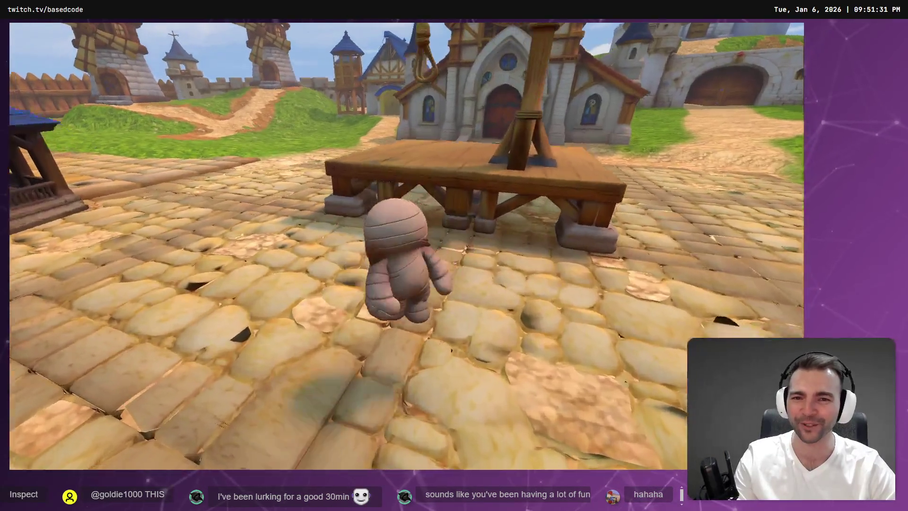
{"action": "key", "text": "w"}
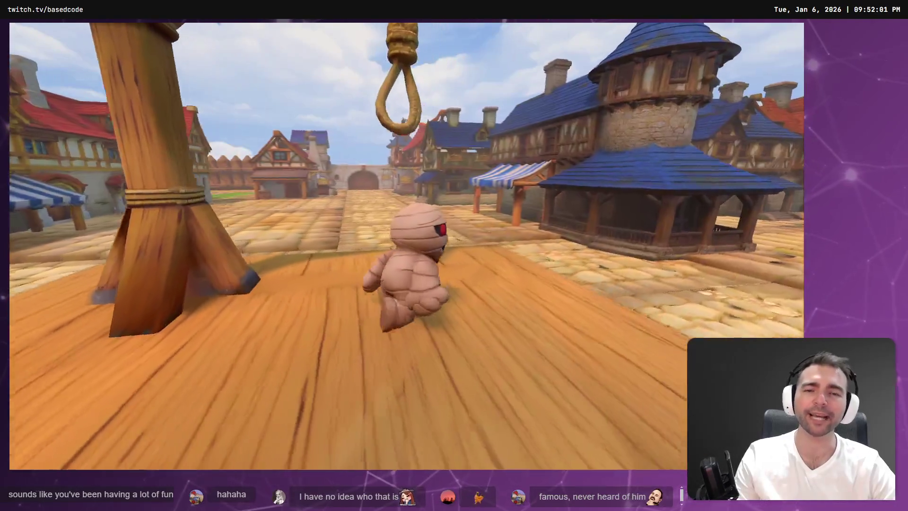
{"action": "key", "text": "F8"}
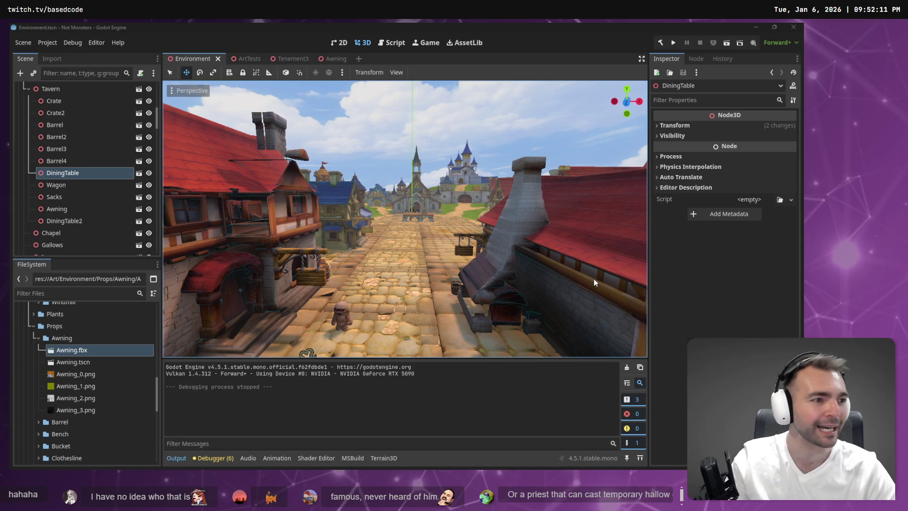
{"action": "key", "text": "alt+Tab"}
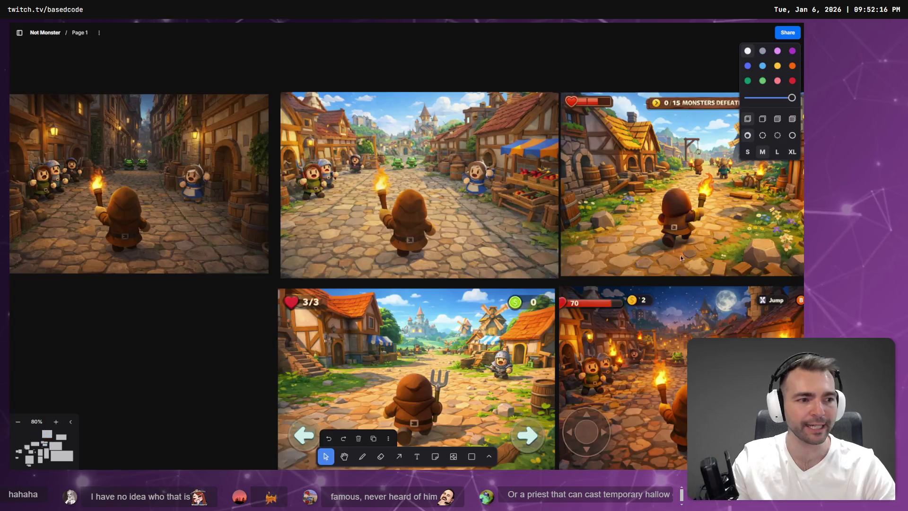
- Zoom and pan around the Monsters, Priest and Villagers sections of the planning board
{"action": "scroll", "coordinate": [309, 217], "scroll_direction": "down", "scroll_amount": 5}
{"action": "scroll", "coordinate": [523, 197], "scroll_direction": "up", "scroll_amount": 3}
{"action": "scroll", "coordinate": [392, 295], "scroll_direction": "right", "scroll_amount": 5}
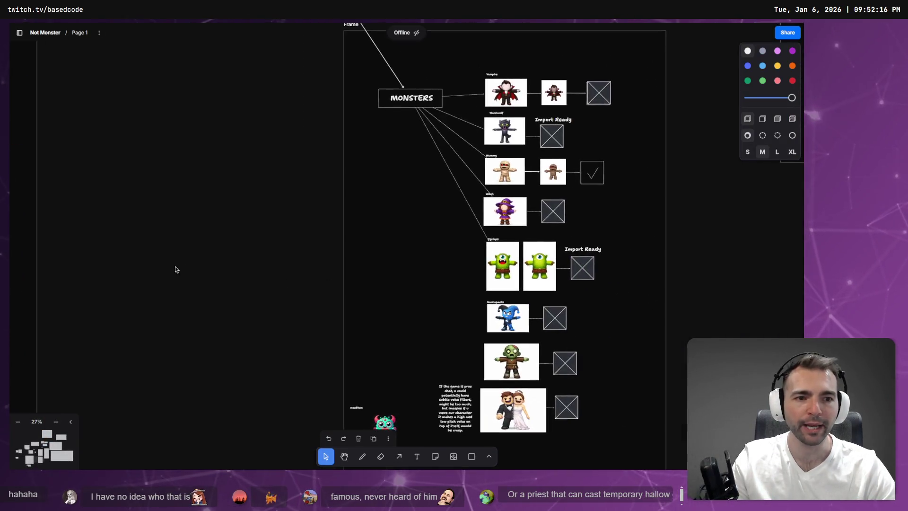
{"action": "scroll", "coordinate": [575, 444], "scroll_direction": "up", "scroll_amount": 3}
{"action": "scroll", "coordinate": [575, 444], "scroll_direction": "down", "scroll_amount": 2}
{"action": "scroll", "coordinate": [400, 243], "scroll_direction": "up", "scroll_amount": 10}
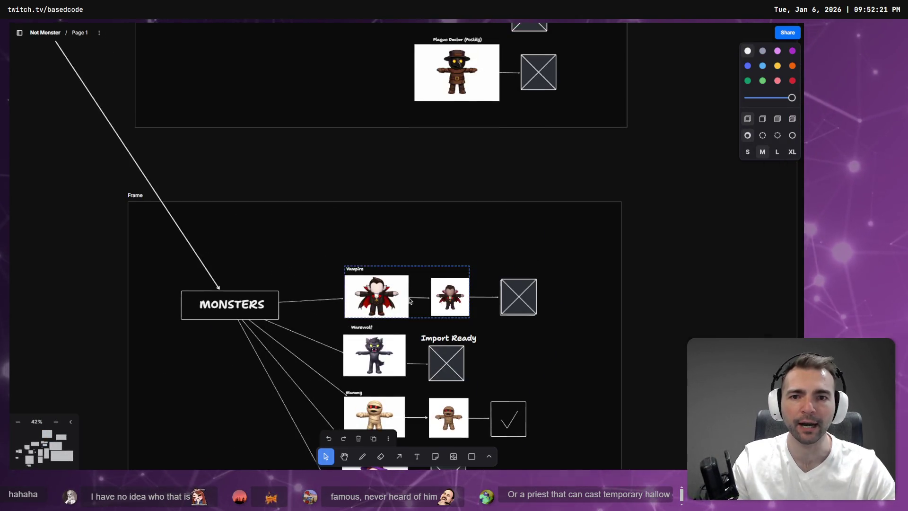
{"action": "scroll", "coordinate": [397, 200], "scroll_direction": "up", "scroll_amount": 4}
{"action": "scroll", "coordinate": [397, 201], "scroll_direction": "up", "scroll_amount": 6}
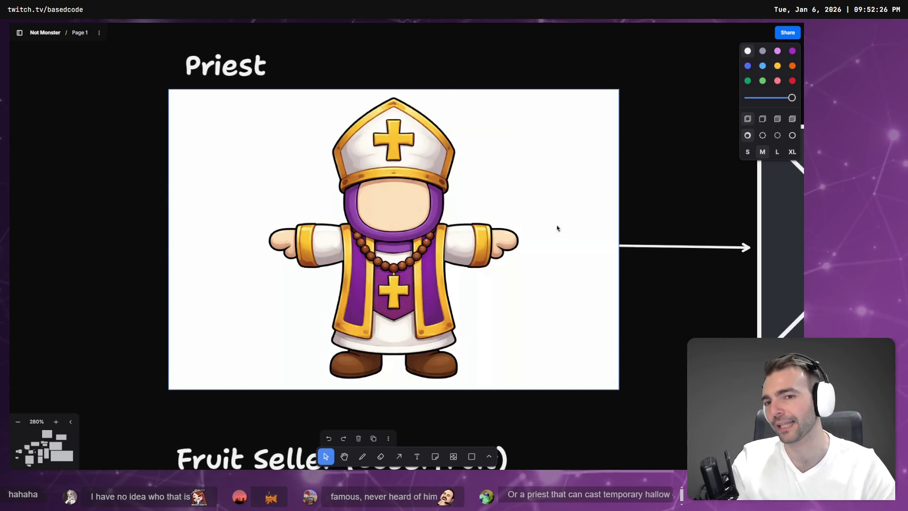
{"action": "mouse_move", "coordinate": [407, 23]}
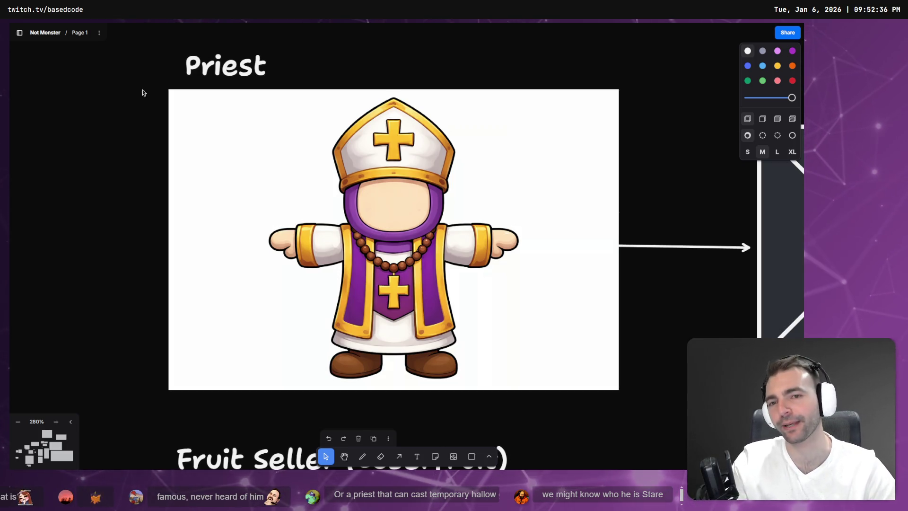
- Bring the lower villager rows into view and select the Import Ready label beside Blacksmith
{"action": "scroll", "coordinate": [310, 122], "scroll_direction": "down", "scroll_amount": 10}
{"action": "left_click", "coordinate": [357, 135]}
{"action": "scroll", "coordinate": [365, 127], "scroll_direction": "down", "scroll_amount": 5}
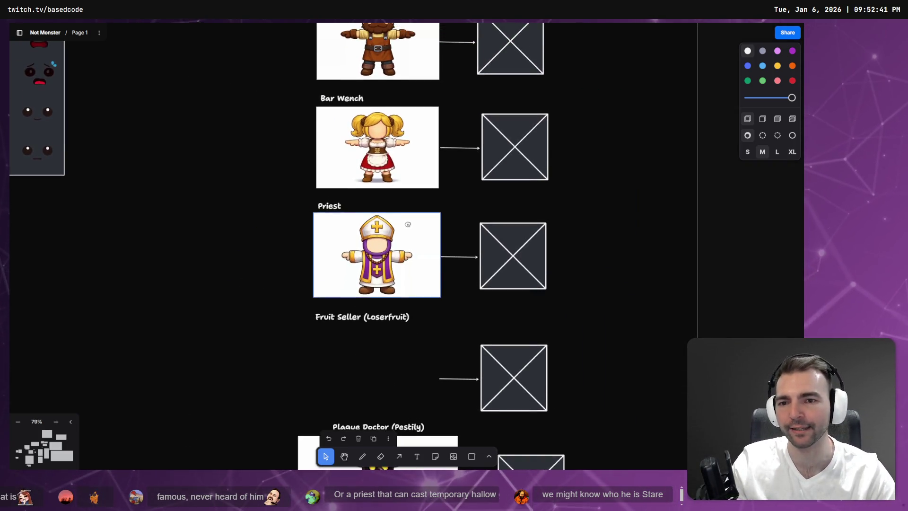
{"action": "left_click_drag", "start_coordinate": [330, 138], "coordinate": [307, 286]}
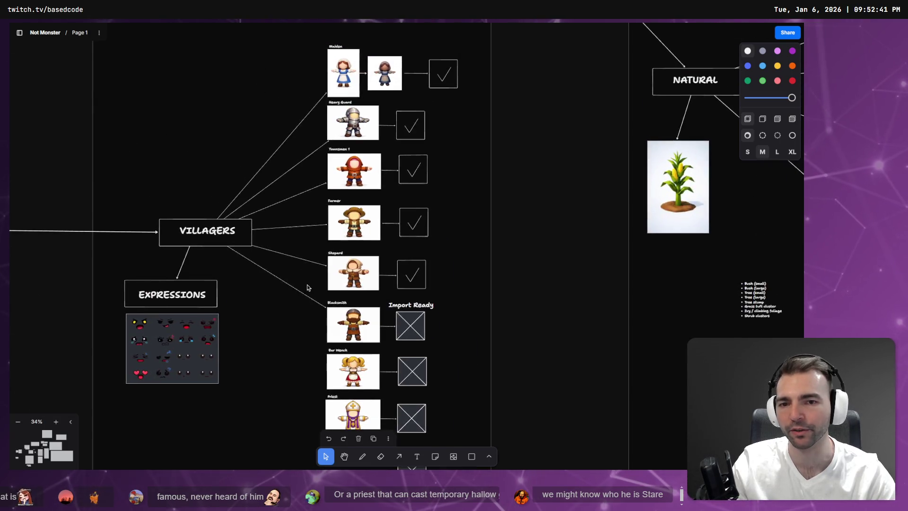
{"action": "scroll", "coordinate": [307, 287], "scroll_direction": "down", "scroll_amount": 3}
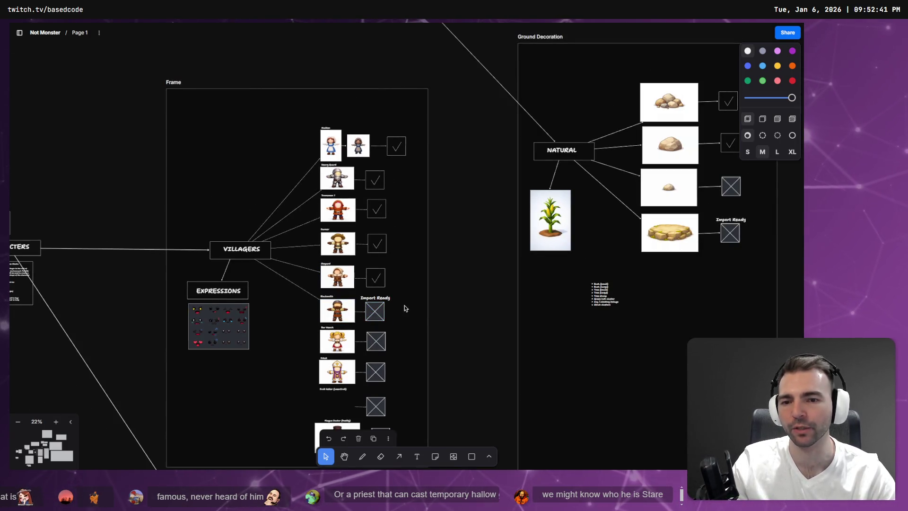
{"action": "left_click", "coordinate": [387, 301]}
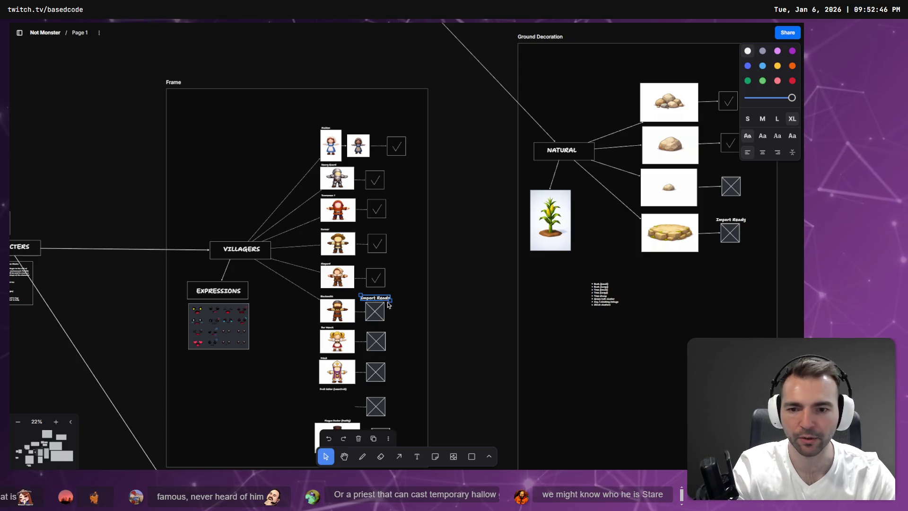
- Replace Blacksmith's Import Ready label and crossed box with a check-mark box
{"action": "left_click", "coordinate": [378, 312], "text": "shift"}
{"action": "key", "text": "Delete"}
{"action": "left_click", "coordinate": [380, 287]}
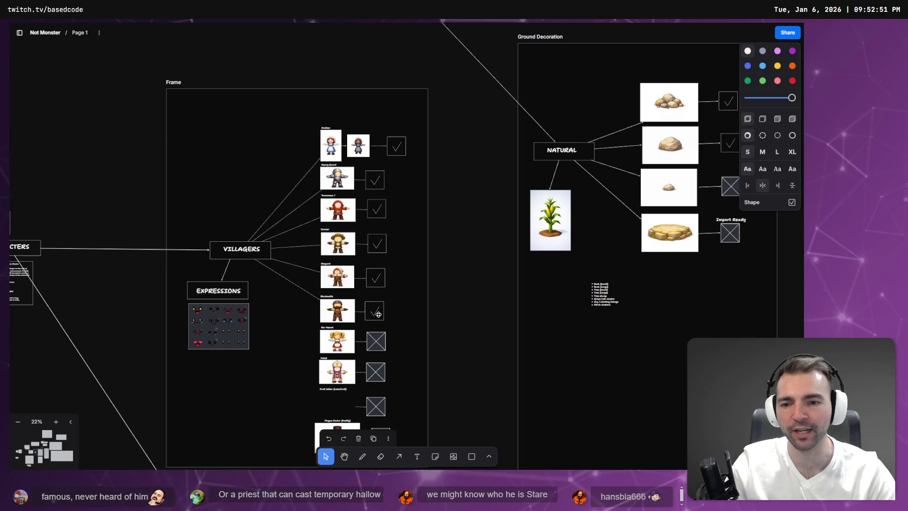
{"action": "scroll", "coordinate": [365, 337], "scroll_direction": "up", "scroll_amount": 10}
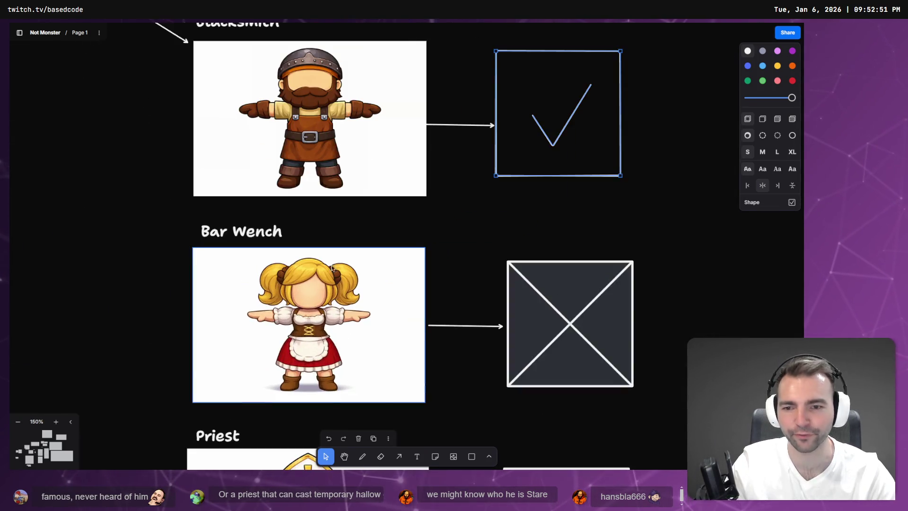
{"action": "left_click", "coordinate": [113, 335]}
- Scroll down the board and look over the Bar Wench image
{"action": "scroll", "coordinate": [283, 337], "scroll_direction": "down", "scroll_amount": 1}
{"action": "scroll", "coordinate": [284, 337], "scroll_direction": "down", "scroll_amount": 4}
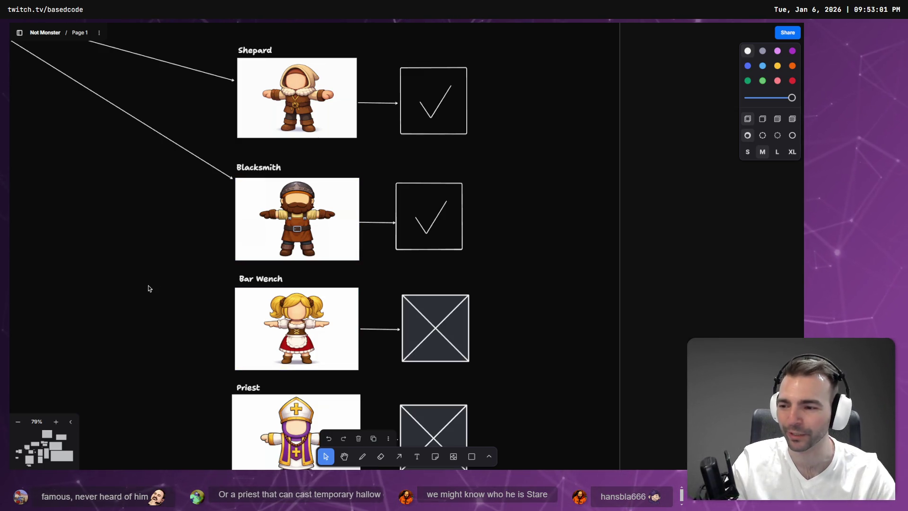
{"action": "scroll", "coordinate": [155, 301], "scroll_direction": "down", "scroll_amount": 1}
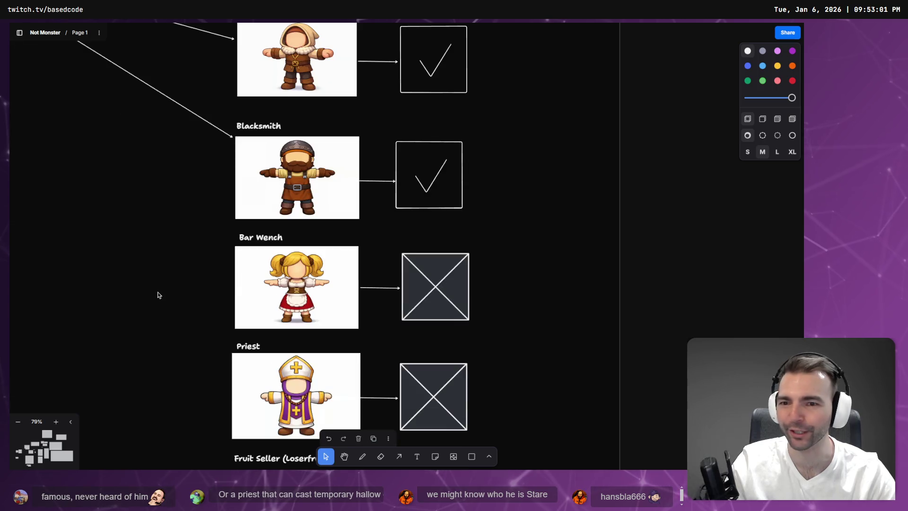
{"action": "left_click", "coordinate": [299, 253]}
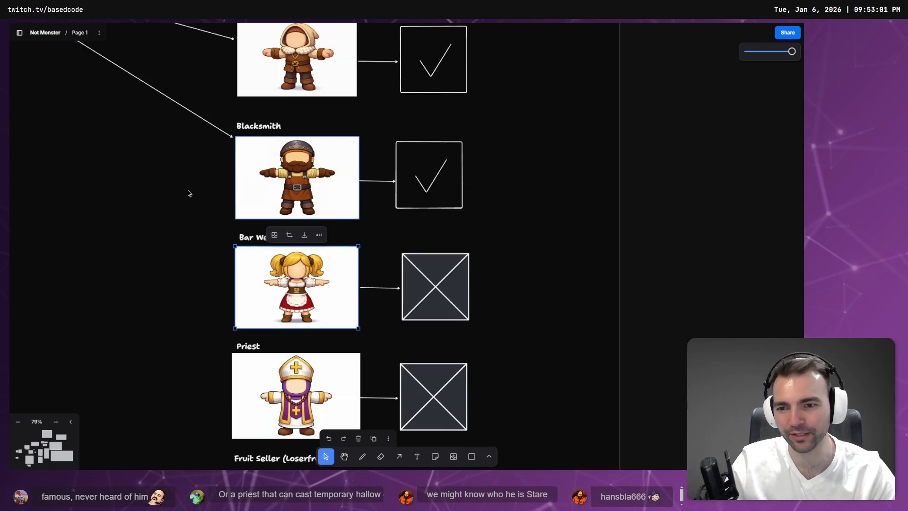
{"action": "left_click", "coordinate": [164, 200]}
{"action": "scroll", "coordinate": [165, 200], "scroll_direction": "down", "scroll_amount": 10}
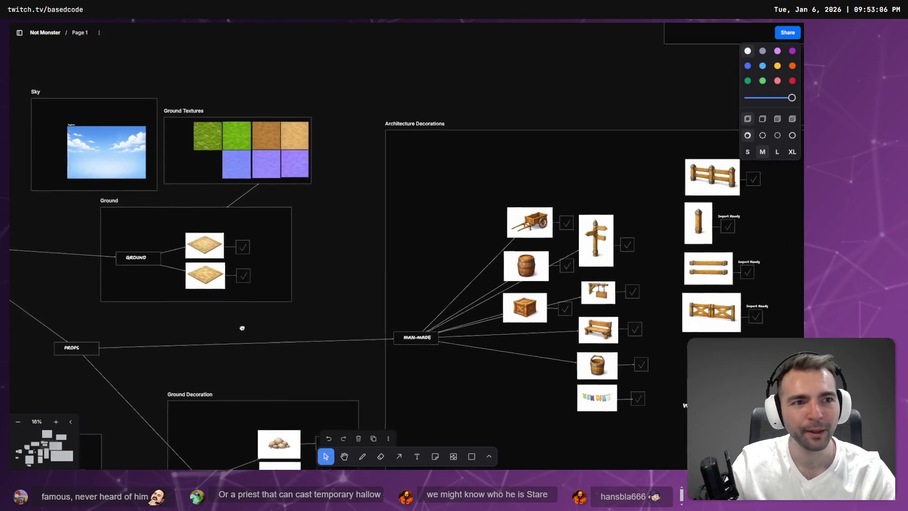
{"action": "scroll", "coordinate": [242, 328], "scroll_direction": "left", "scroll_amount": 10}
{"action": "scroll", "coordinate": [539, 323], "scroll_direction": "down", "scroll_amount": 8}
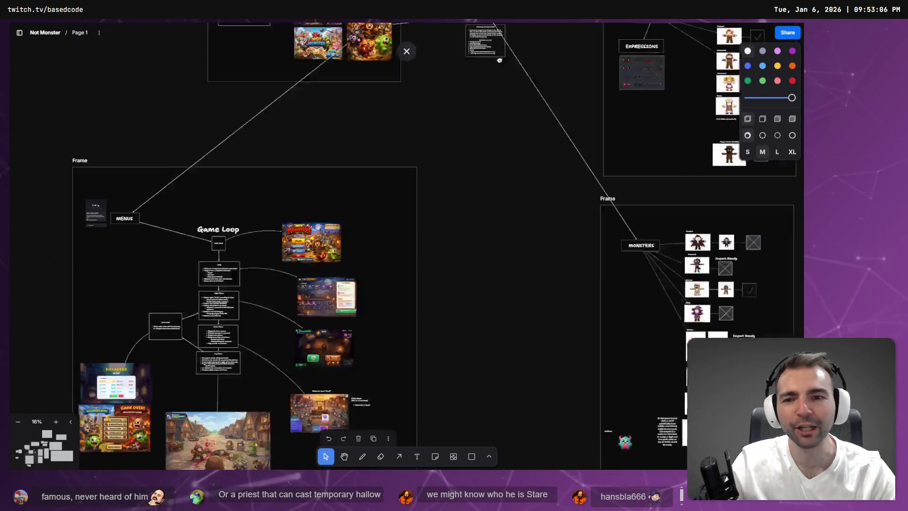
{"action": "scroll", "coordinate": [527, 87], "scroll_direction": "down", "scroll_amount": 6}
{"action": "scroll", "coordinate": [527, 87], "scroll_direction": "left", "scroll_amount": 3}
{"action": "left_click_drag", "start_coordinate": [549, 52], "coordinate": [512, 170]}
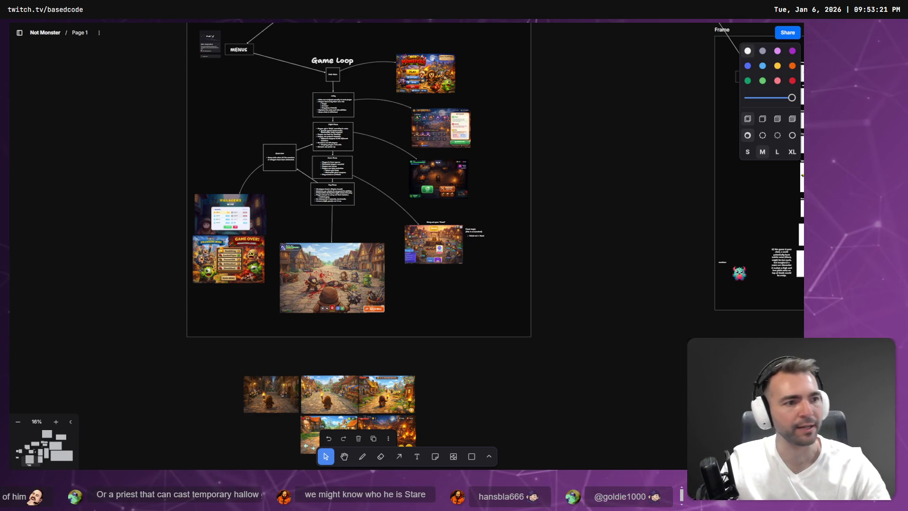
{"action": "key", "text": "alt+Tab"}
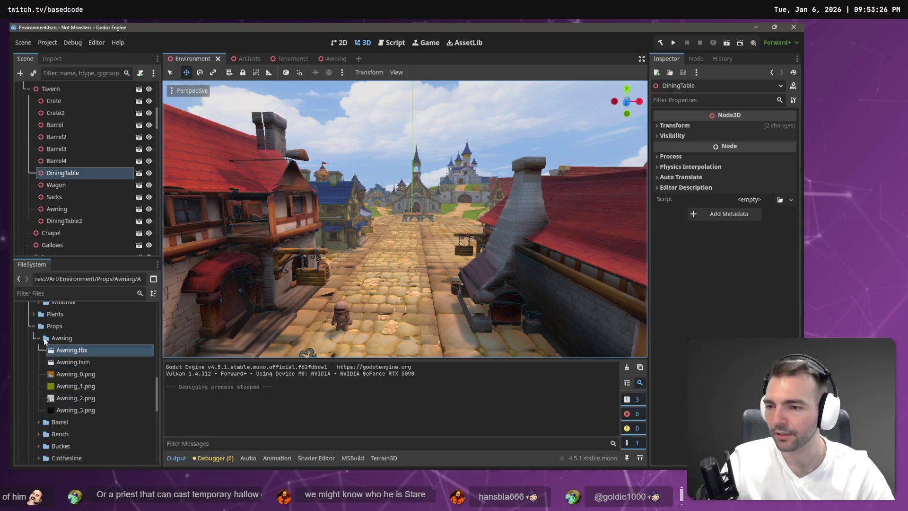
- Attempt to rename Awning.fbx, dismissing the name-already-exists warning
{"action": "left_click", "coordinate": [78, 352]}
{"action": "key", "text": "F2"}
{"action": "type", "text": "1"}
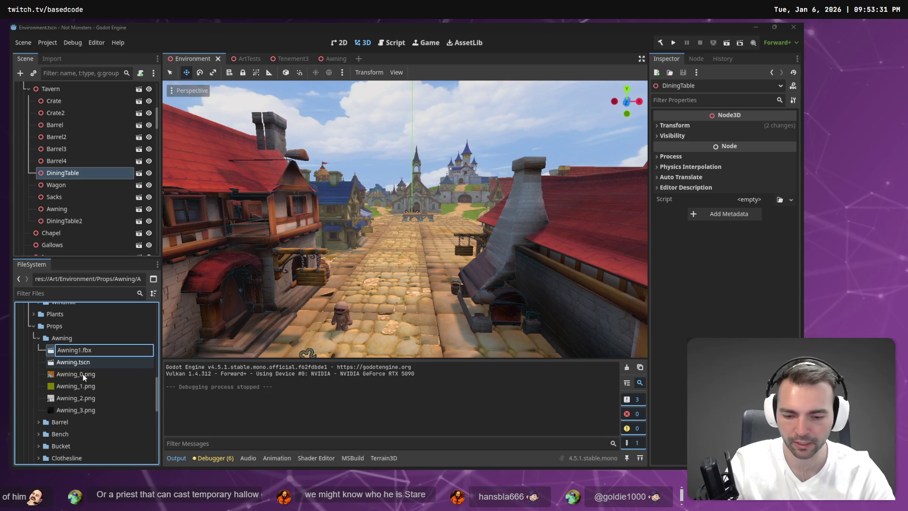
{"action": "key", "text": "Escape"}
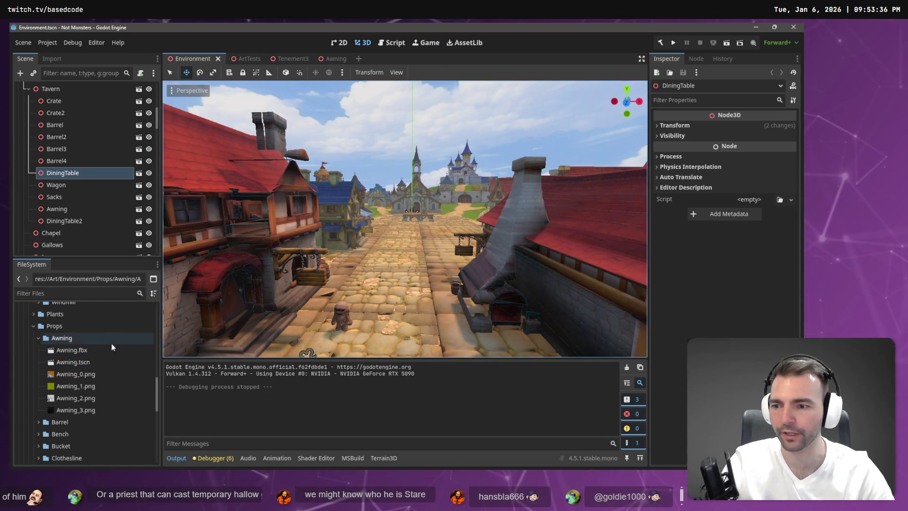
{"action": "key", "text": "F2"}
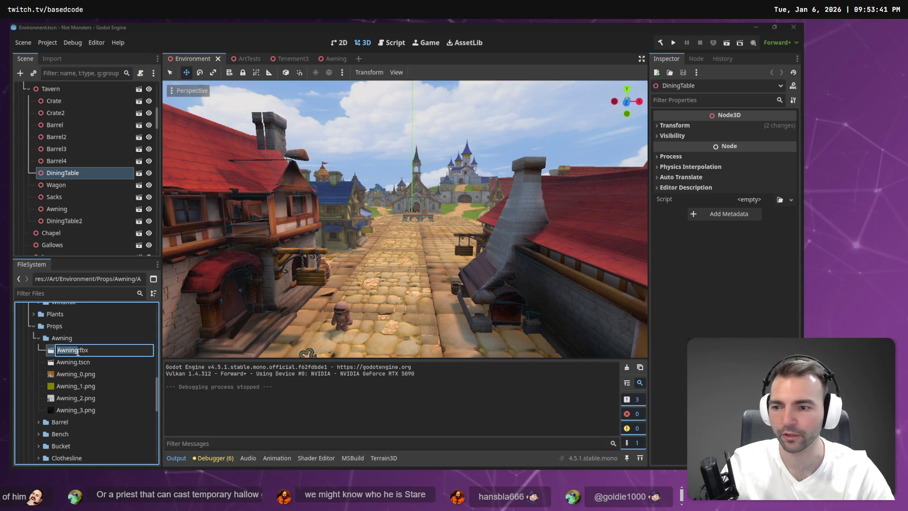
{"action": "type", "text": "1"}
{"action": "key", "text": "Return"}
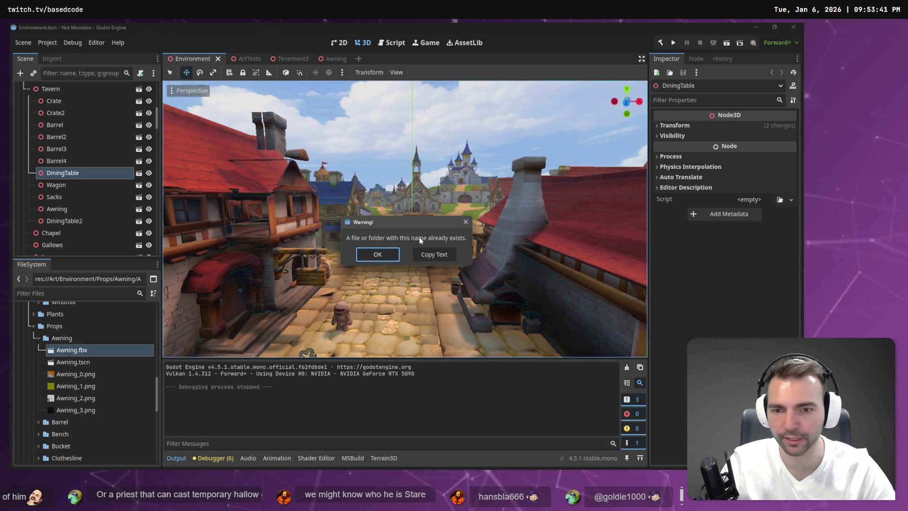
{"action": "left_click", "coordinate": [374, 256]}
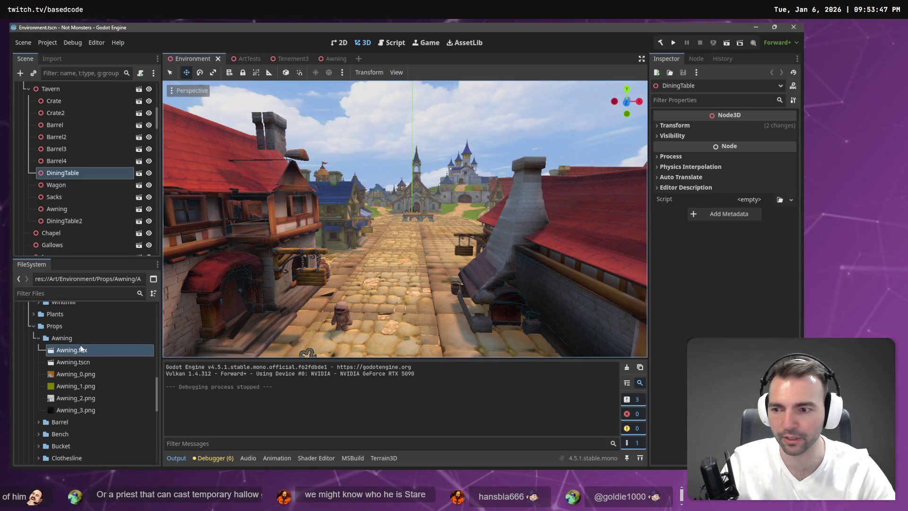
- Refresh the Awning props folder and save the Environment scene with Ctrl+S
{"action": "left_click", "coordinate": [67, 338]}
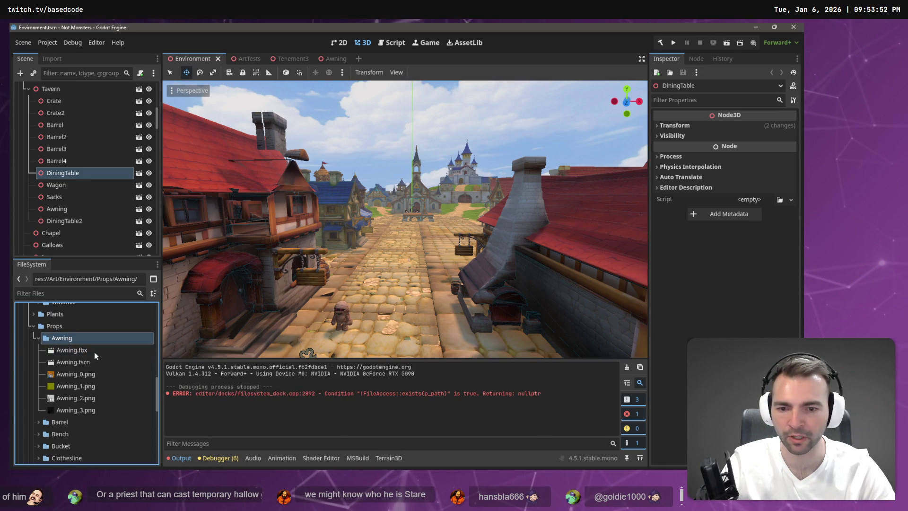
{"action": "left_click", "coordinate": [38, 337]}
{"action": "left_click", "coordinate": [39, 338]}
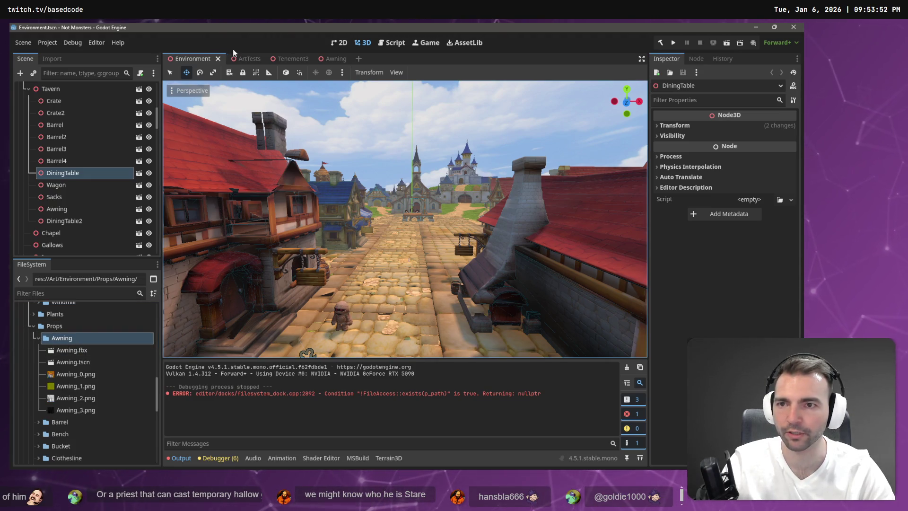
{"action": "key", "text": "ctrl+s"}
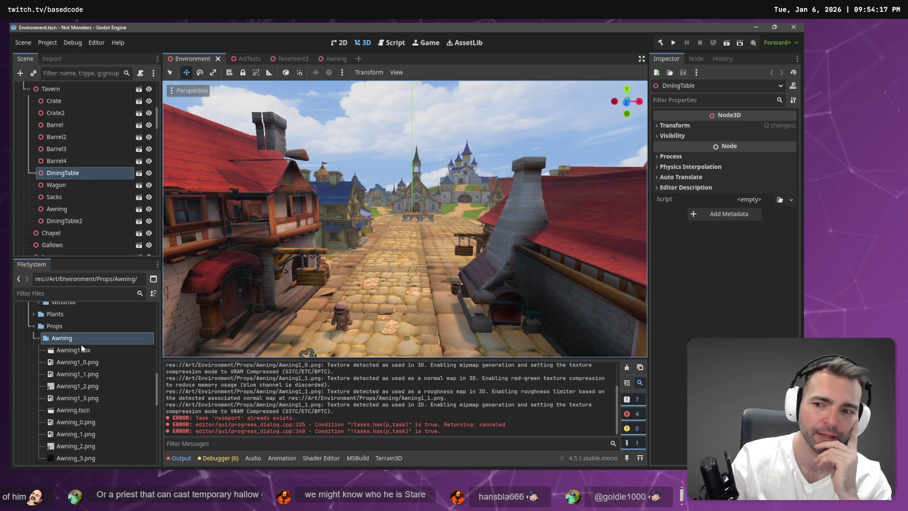
{"action": "scroll", "coordinate": [62, 376], "scroll_direction": "down", "scroll_amount": 1}
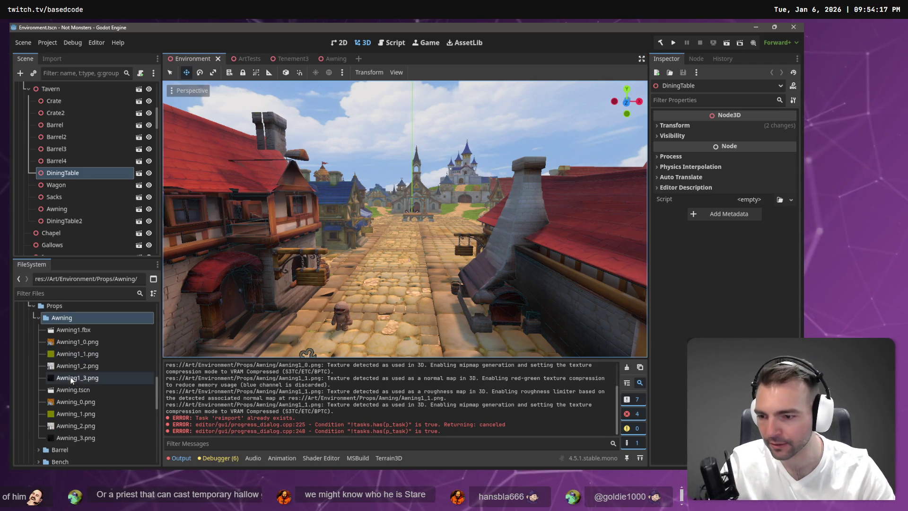
- Delete the four old textures Awning_0.png through Awning_3.png
{"action": "left_click", "coordinate": [95, 393]}
{"action": "left_click", "coordinate": [95, 402]}
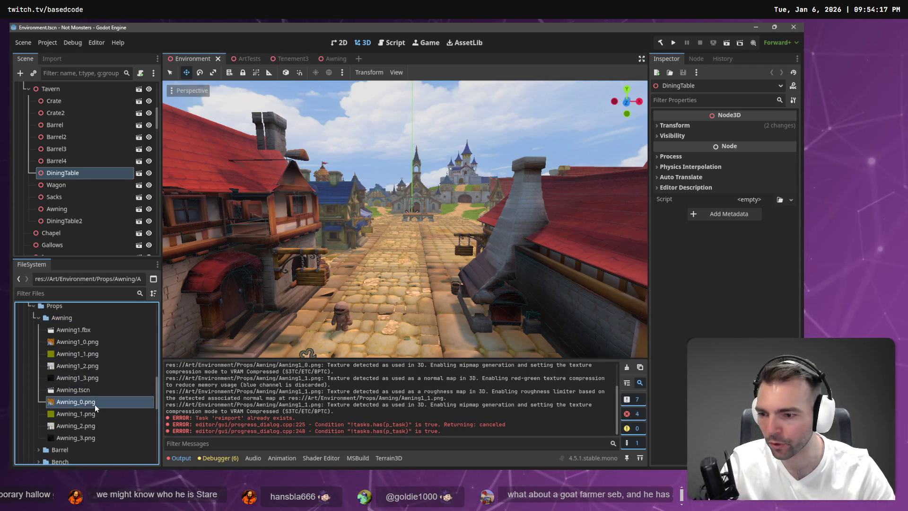
{"action": "left_click", "coordinate": [81, 438], "text": "shift"}
{"action": "key", "text": "Delete"}
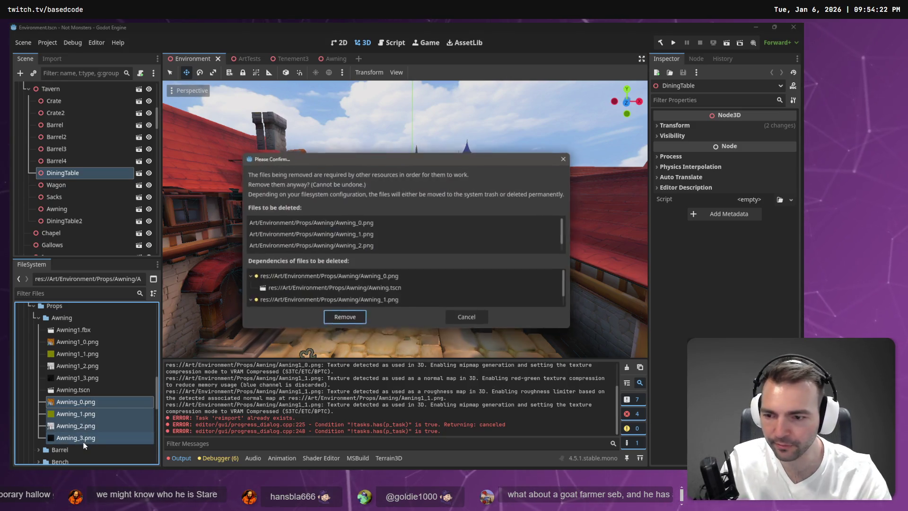
{"action": "left_click", "coordinate": [344, 319]}
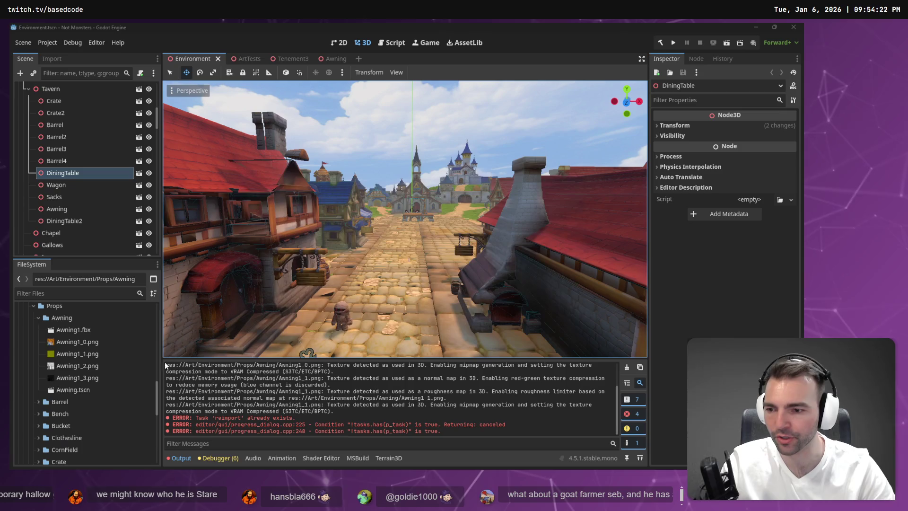
- Rename Awning.tscn to Awning1.tscn and dismiss the broken-dependencies warning
{"action": "left_click", "coordinate": [76, 392]}
{"action": "key", "text": "F2"}
{"action": "type", "text": "1"}
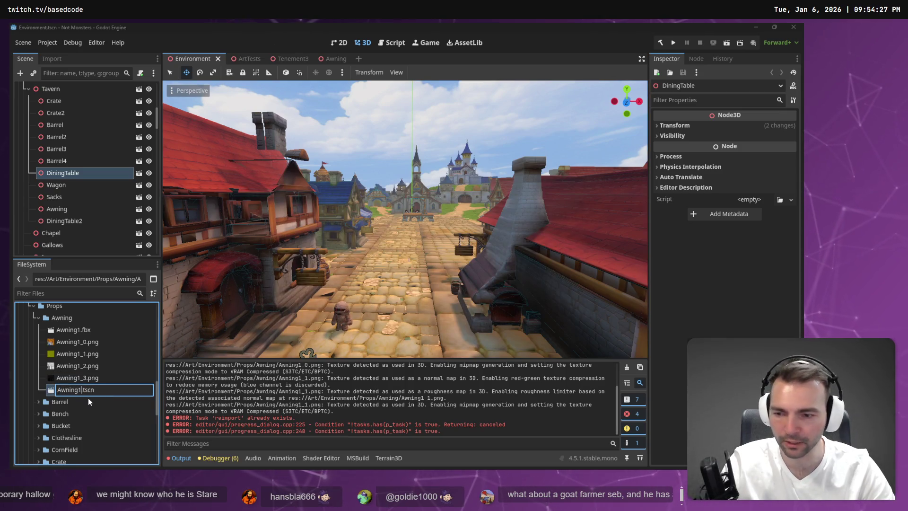
{"action": "key", "text": "Return"}
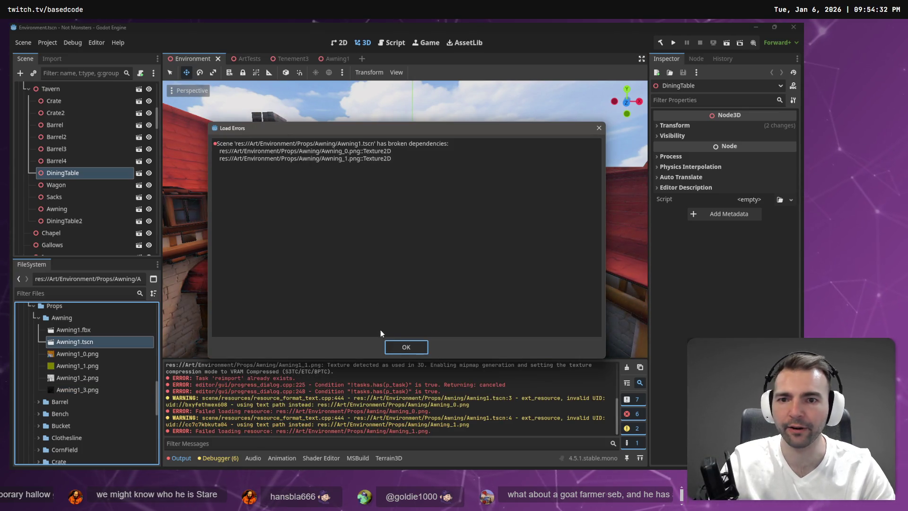
{"action": "left_click", "coordinate": [397, 349]}
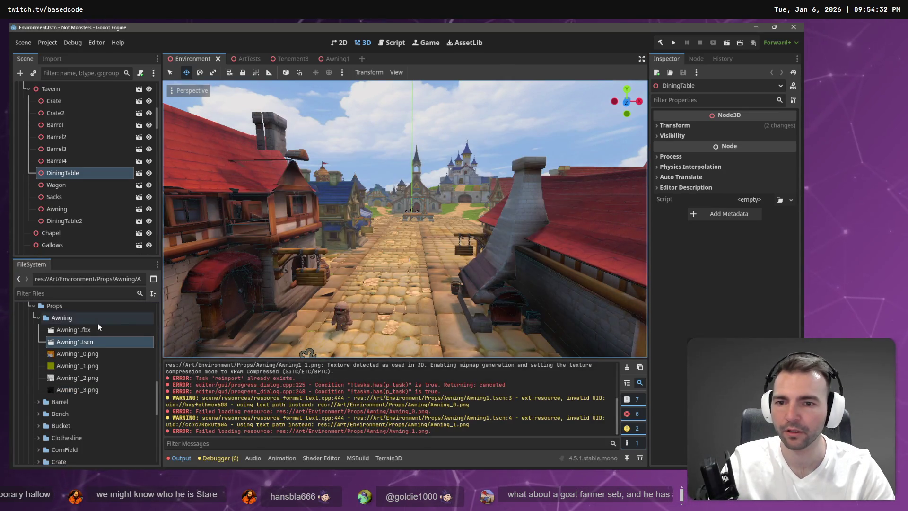
- In the ArtTests scene, delete the old awning node on the cobblestone tile
{"action": "key", "text": "w"}
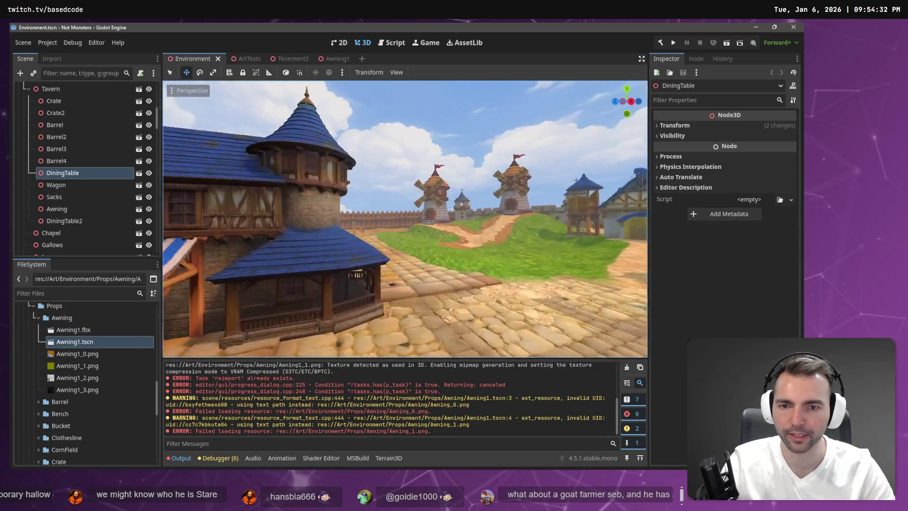
{"action": "key", "text": "w"}
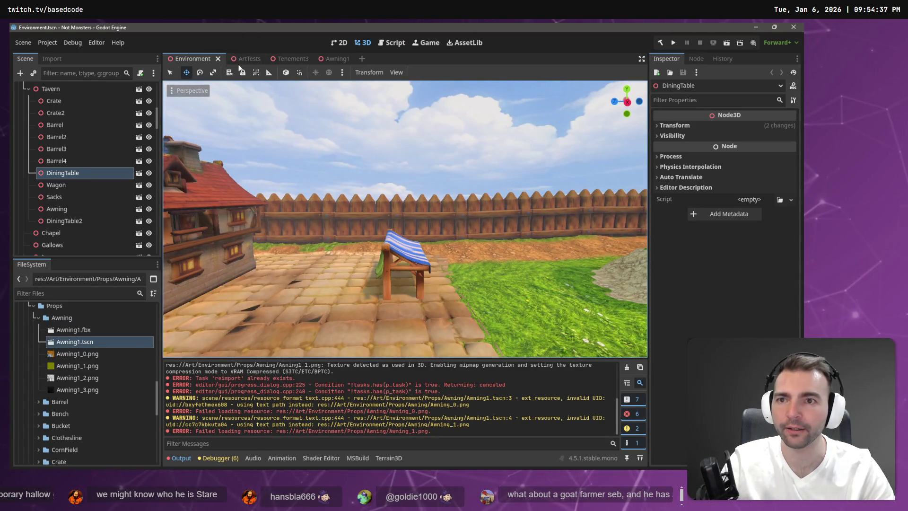
{"action": "left_click", "coordinate": [244, 59]}
{"action": "key", "text": "w"}
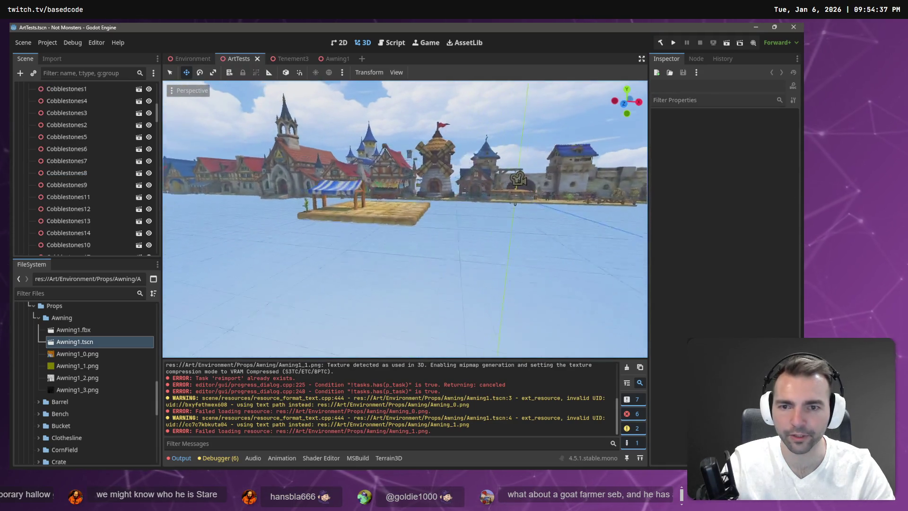
{"action": "key", "text": "w"}
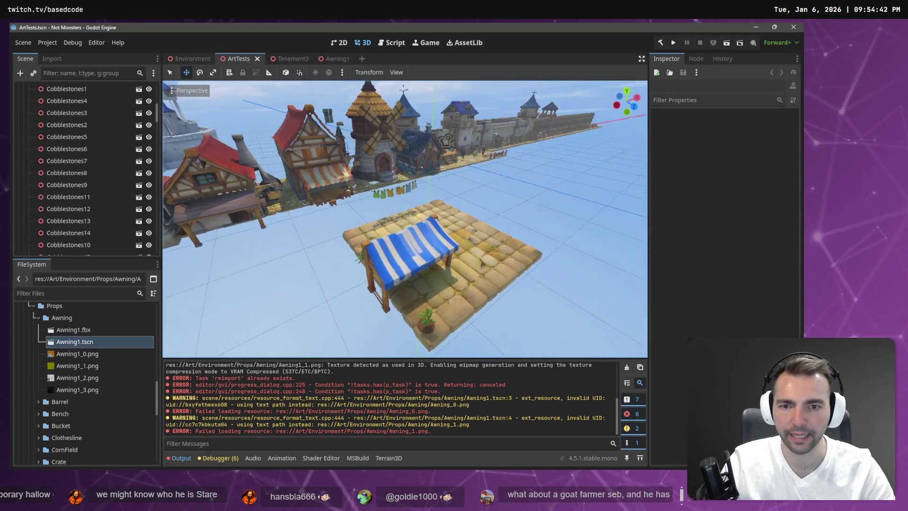
{"action": "left_click", "coordinate": [380, 186]}
{"action": "key", "text": "Delete"}
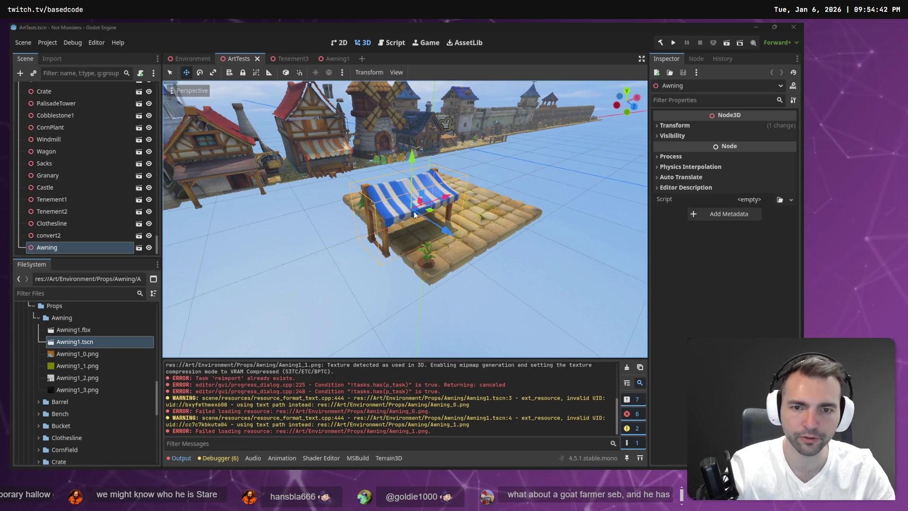
{"action": "left_click", "coordinate": [392, 254]}
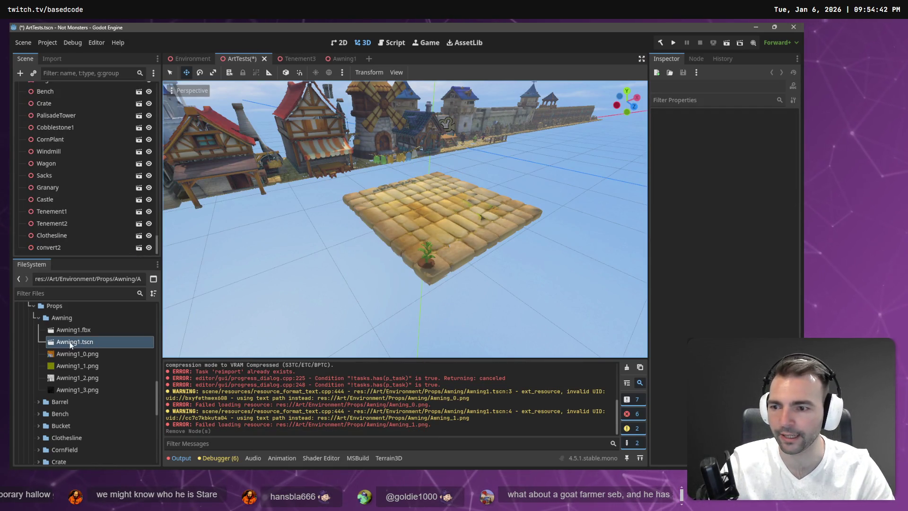
- Place an Awning1 instance onto the cobblestone tile and lower it into place
{"action": "mouse_move", "coordinate": [70, 345]}
{"action": "left_mouse_down"}
{"action": "mouse_move", "coordinate": [308, 279]}
{"action": "mouse_move", "coordinate": [448, 226]}
{"action": "mouse_move", "coordinate": [470, 231]}
{"action": "left_mouse_up"}
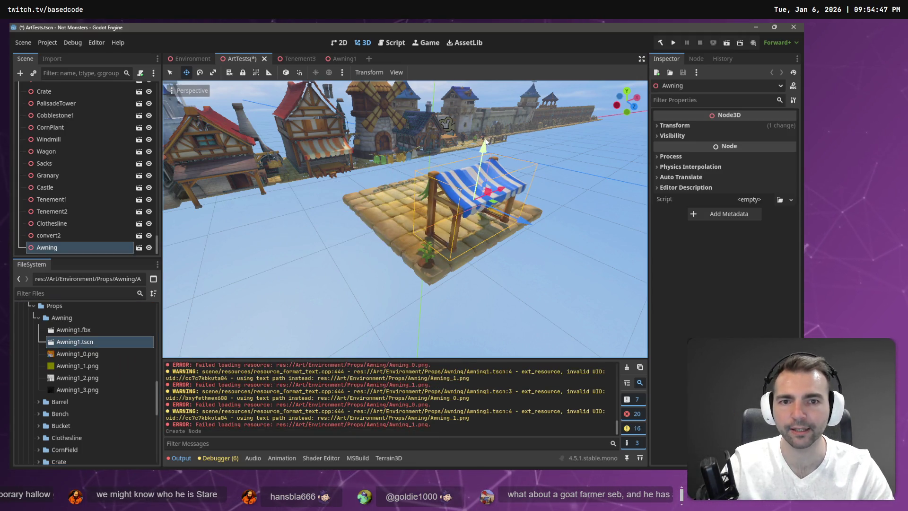
{"action": "left_click_drag", "start_coordinate": [486, 142], "coordinate": [492, 159]}
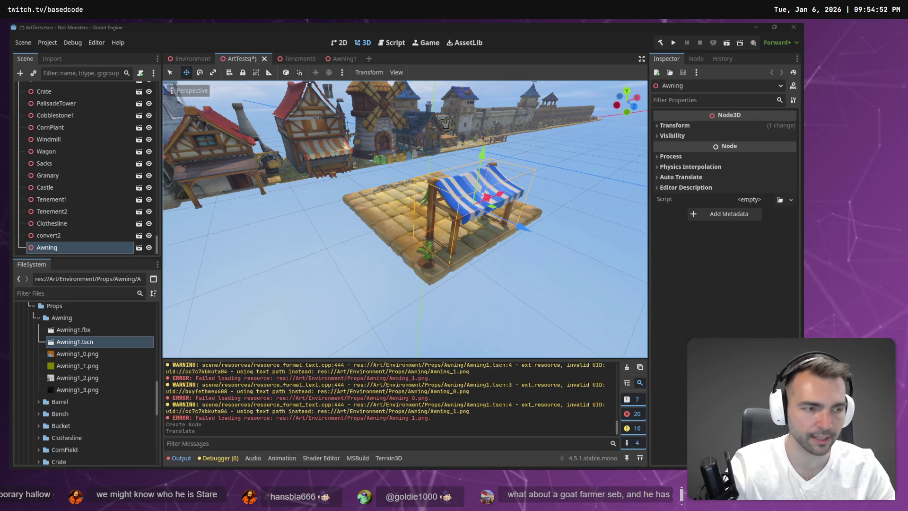
{"action": "key", "text": "alt+Tab"}
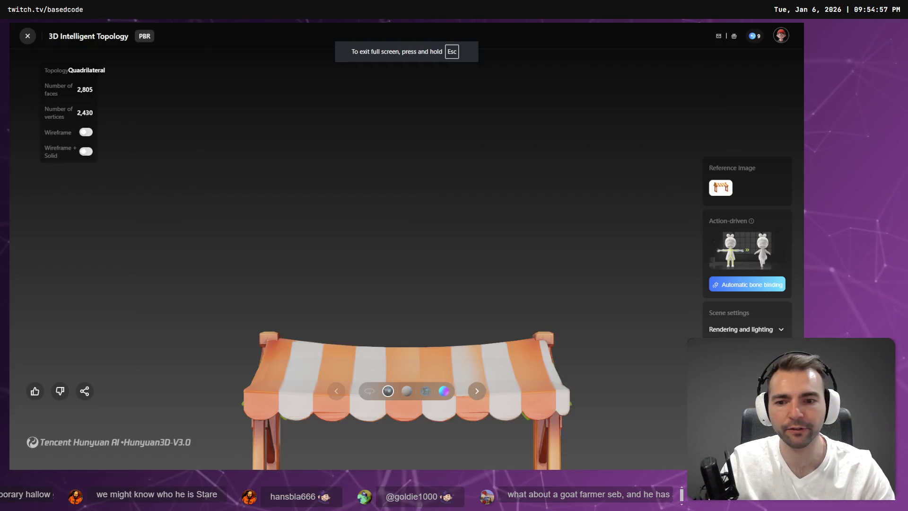
{"action": "mouse_move", "coordinate": [494, 289]}
{"action": "left_mouse_down"}
{"action": "mouse_move", "coordinate": [502, 235]}
{"action": "mouse_move", "coordinate": [484, 73]}
{"action": "mouse_move", "coordinate": [353, 255]}
{"action": "mouse_move", "coordinate": [496, 213]}
{"action": "mouse_move", "coordinate": [600, 209]}
{"action": "mouse_move", "coordinate": [472, 171]}
{"action": "mouse_move", "coordinate": [444, 136]}
{"action": "left_mouse_up"}
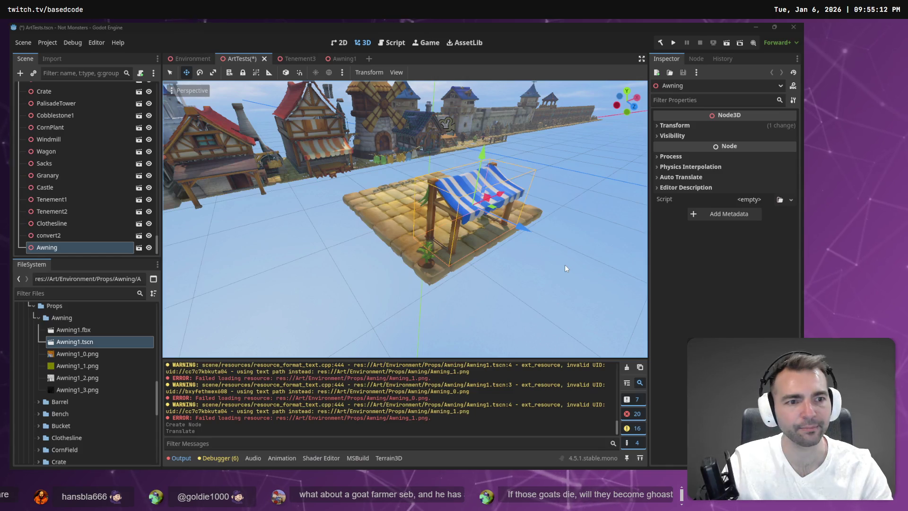
{"action": "left_click_drag", "start_coordinate": [531, 190], "coordinate": [532, 182]}
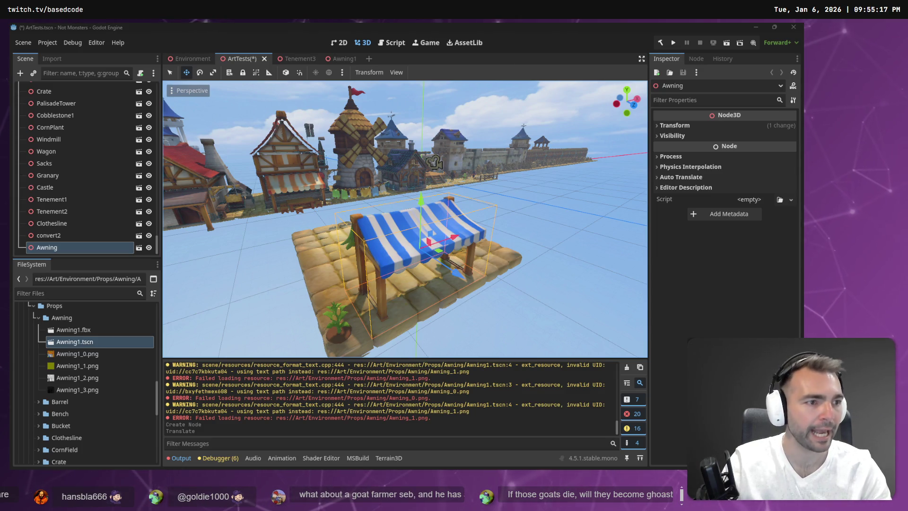
- Open Awning1.tscn and rename its root node to Awning1
{"action": "left_click_drag", "start_coordinate": [405, 217], "coordinate": [359, 232]}
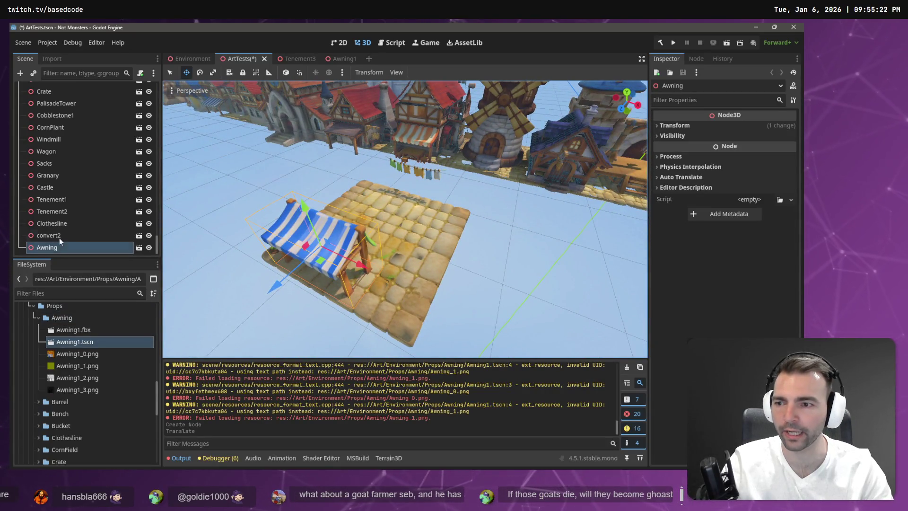
{"action": "double_click", "coordinate": [78, 341]}
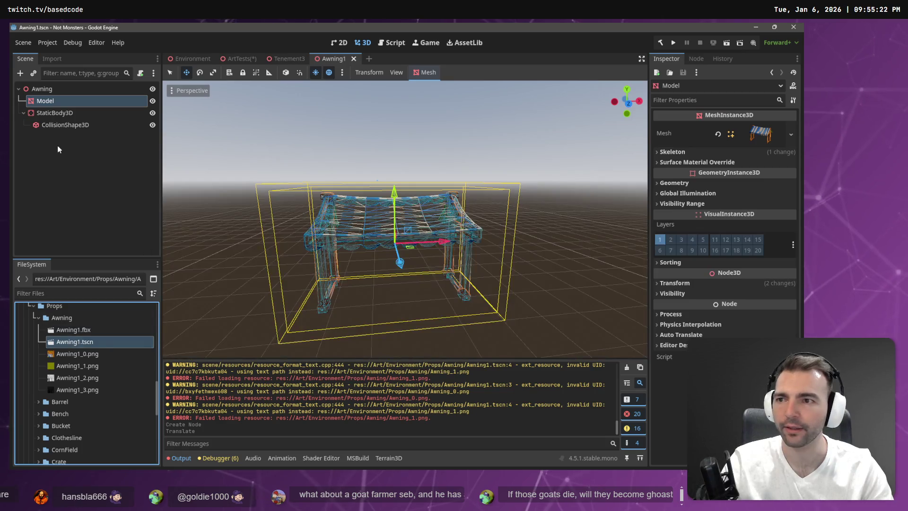
{"action": "double_click", "coordinate": [55, 89]}
{"action": "type", "text": "Awning1"}
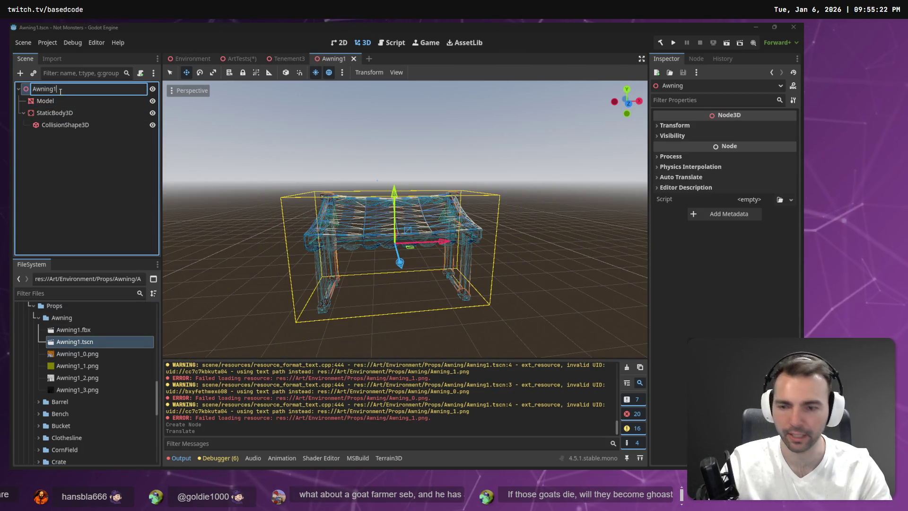
{"action": "key", "text": "Return"}
- Save the Awning1 scene with Ctrl+S and return to the ArtTests scene
{"action": "left_click", "coordinate": [58, 254]}
{"action": "left_click", "coordinate": [71, 320]}
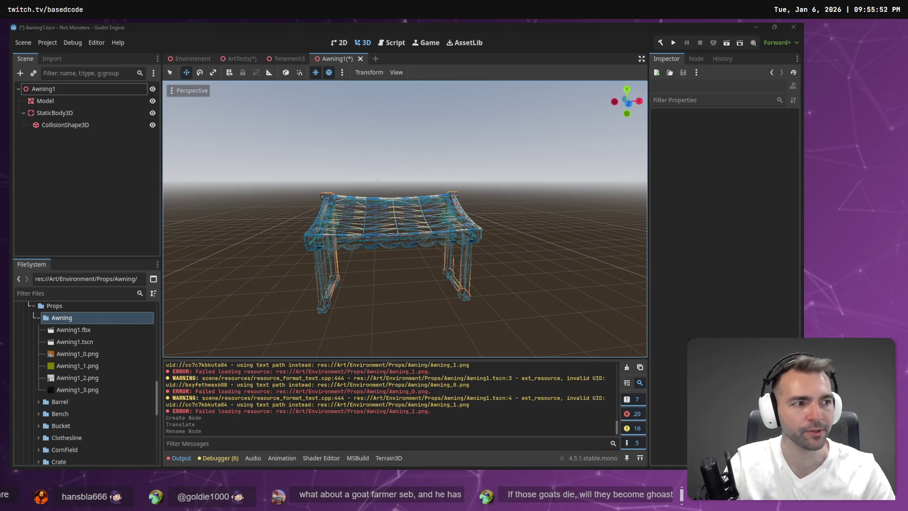
{"action": "key", "text": "alt+Tab"}
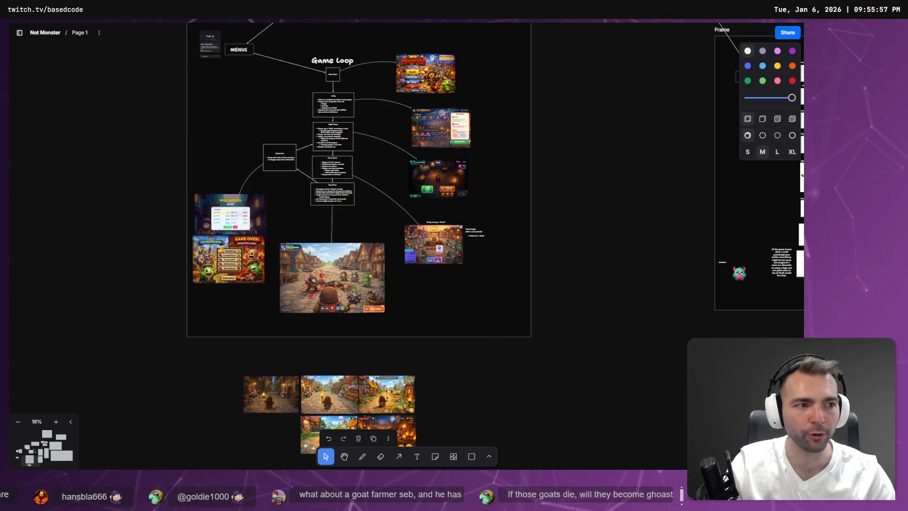
{"action": "key", "text": "alt+Tab"}
{"action": "key", "text": "ctrl+s"}
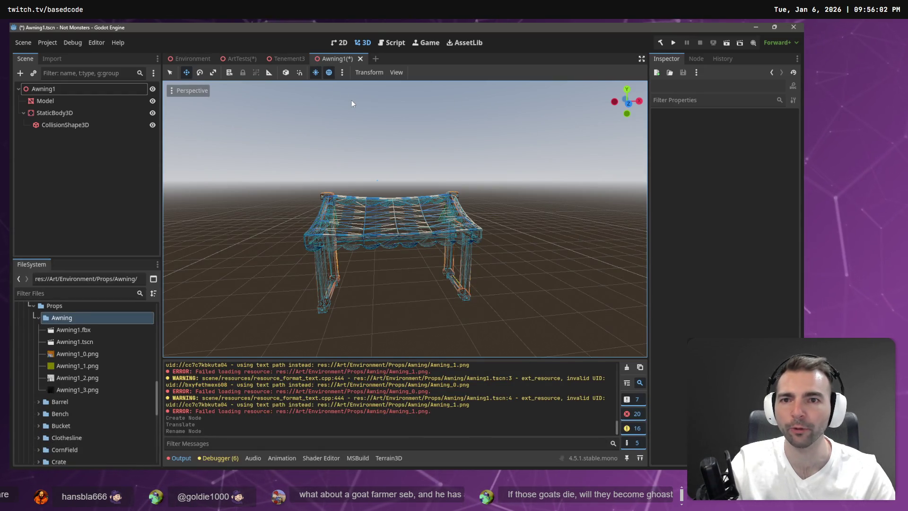
{"action": "left_click", "coordinate": [236, 59]}
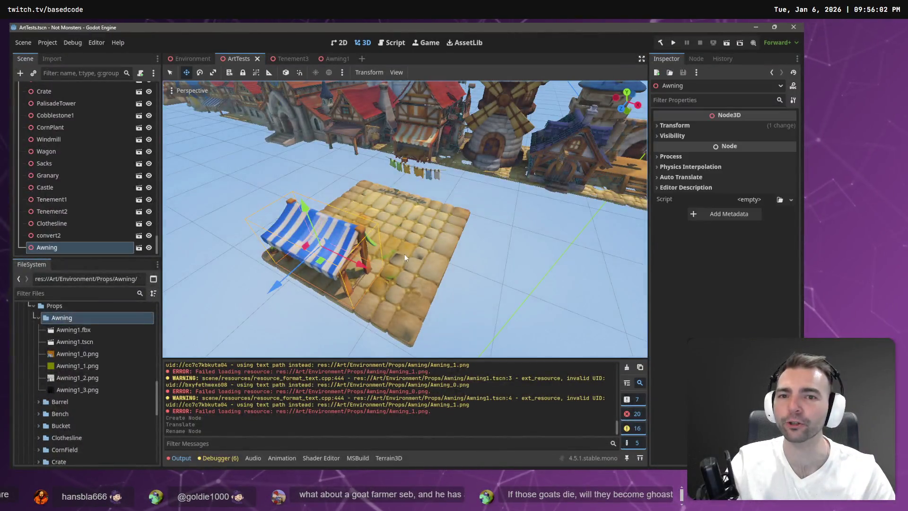
{"action": "left_click_drag", "start_coordinate": [404, 254], "coordinate": [227, 99]}
{"action": "left_click", "coordinate": [189, 58]}
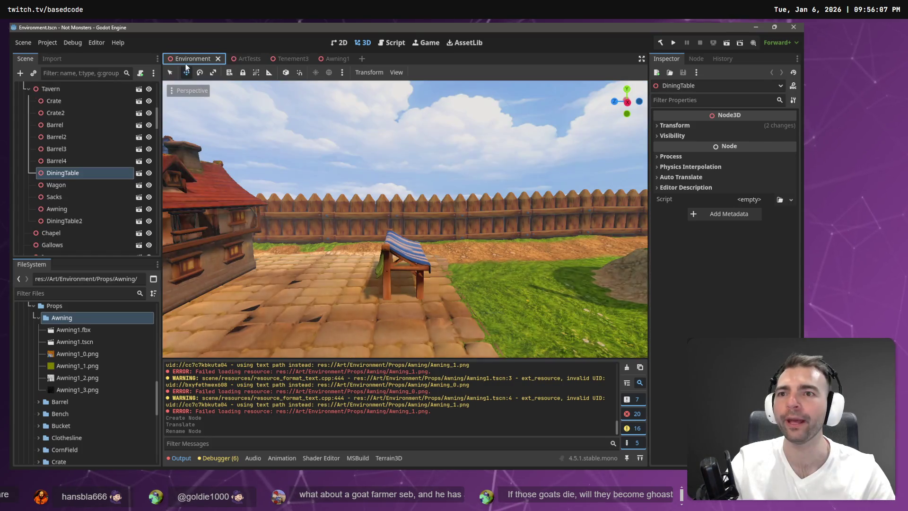
{"action": "mouse_move", "coordinate": [405, 217]}
{"action": "left_mouse_down"}
{"action": "mouse_move", "coordinate": [369, 227]}
{"action": "mouse_move", "coordinate": [350, 217]}
{"action": "left_mouse_up"}
{"action": "left_click_drag", "start_coordinate": [302, 350], "coordinate": [307, 366]}
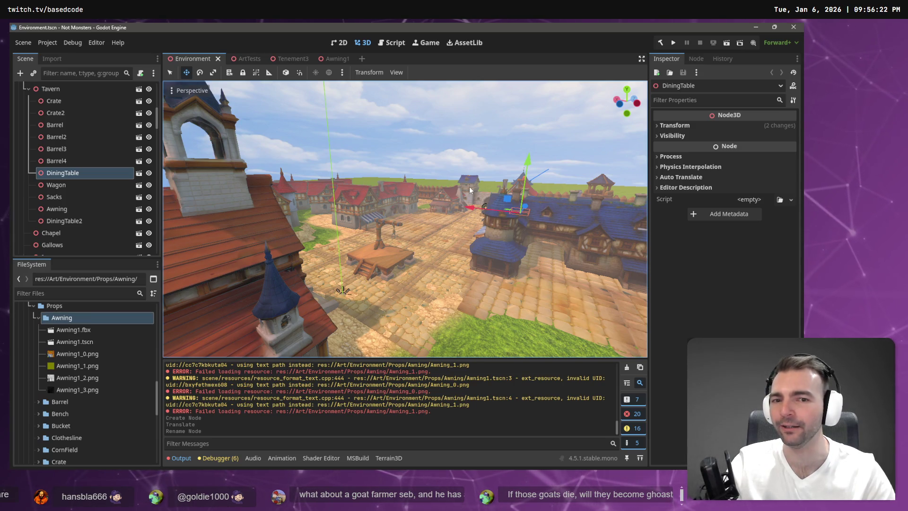
{"action": "right_click", "coordinate": [438, 195]}
{"action": "key", "text": "w"}
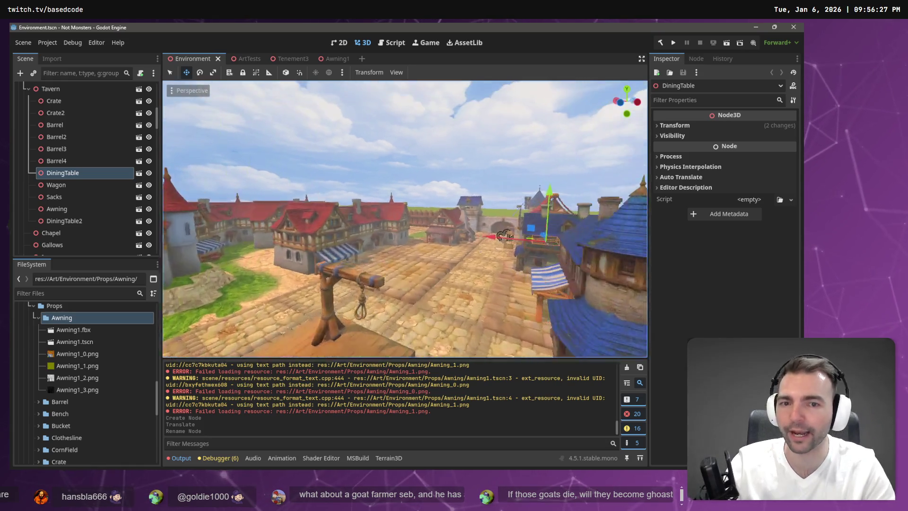
{"action": "key", "text": "w"}
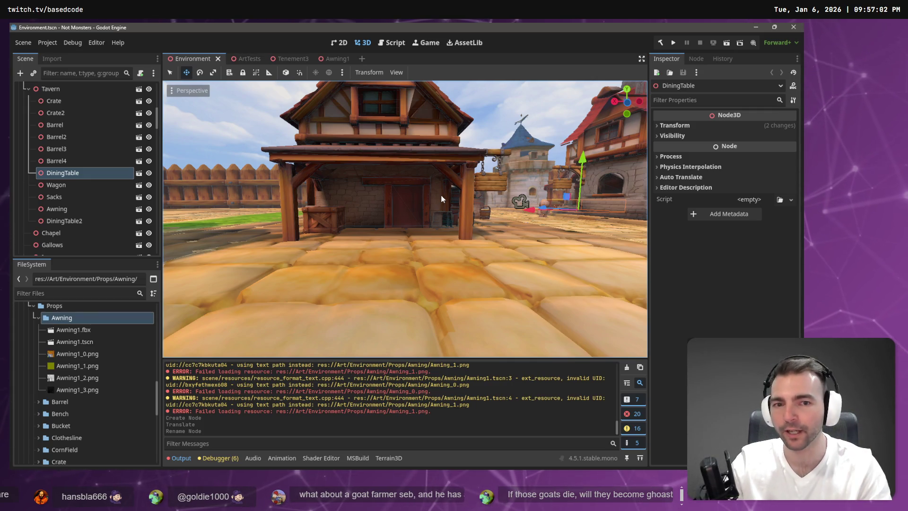
- Free-look around the town square and gallows, ending on a raised view over town
{"action": "right_click", "coordinate": [441, 195]}
{"action": "key", "text": "s"}
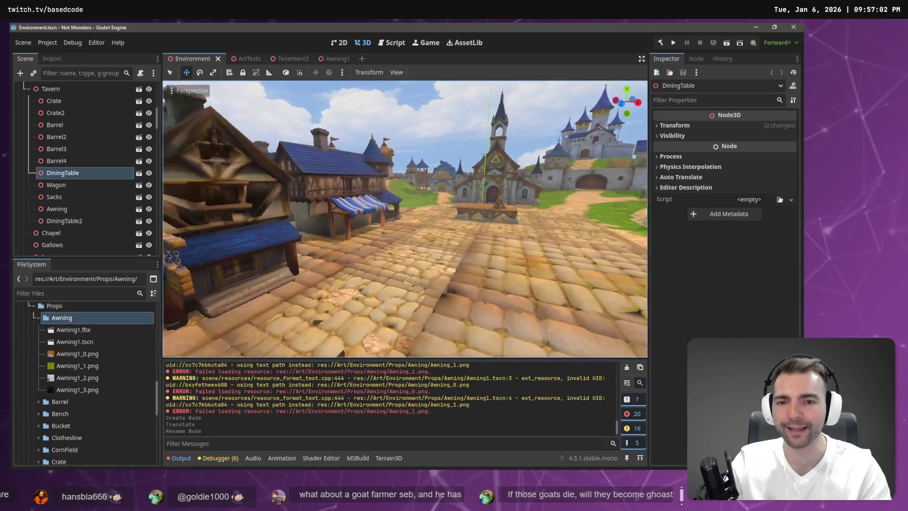
{"action": "right_click", "coordinate": [482, 316]}
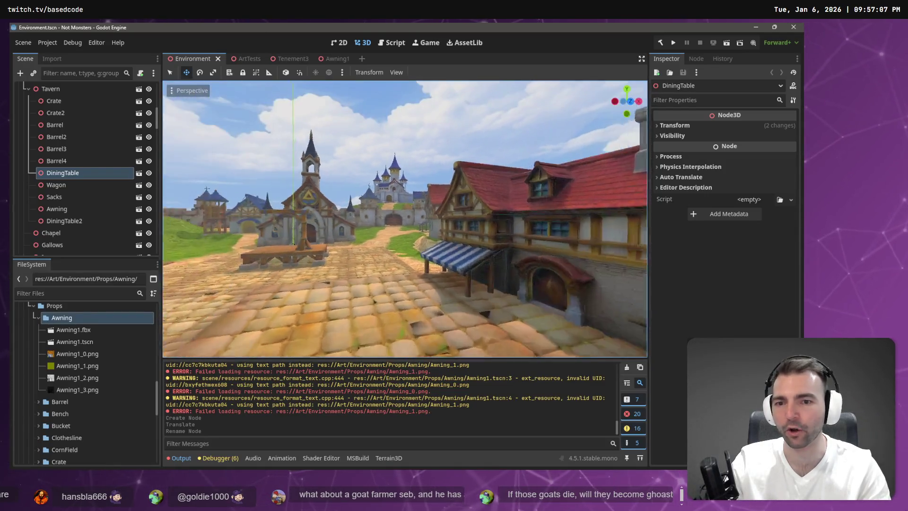
{"action": "right_click", "coordinate": [407, 250]}
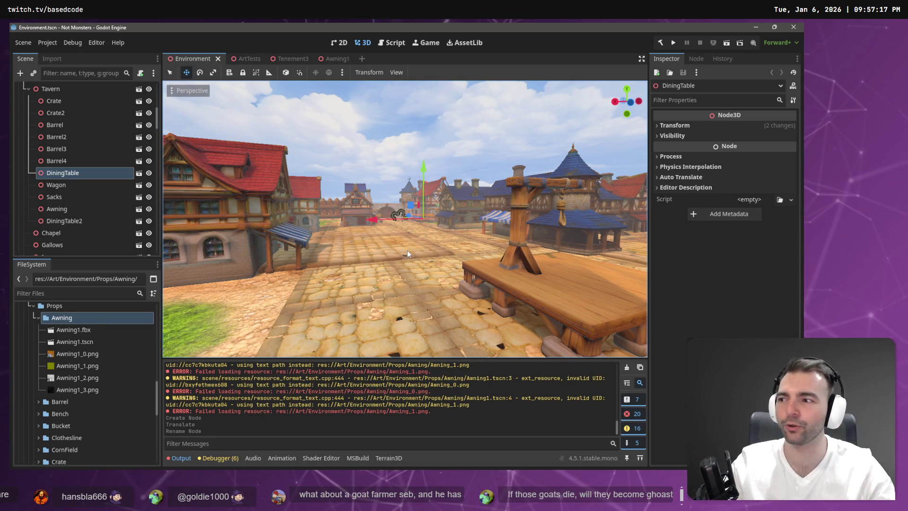
{"action": "left_click_drag", "start_coordinate": [407, 250], "coordinate": [422, 245]}
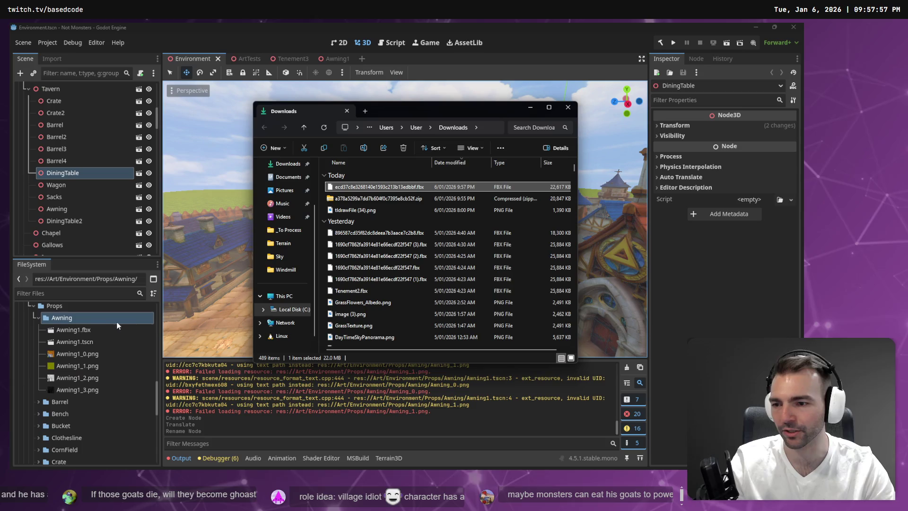
- Rename the newest downloaded FBX to Awning2.fbx and return to the Godot editor
{"action": "left_click", "coordinate": [352, 187]}
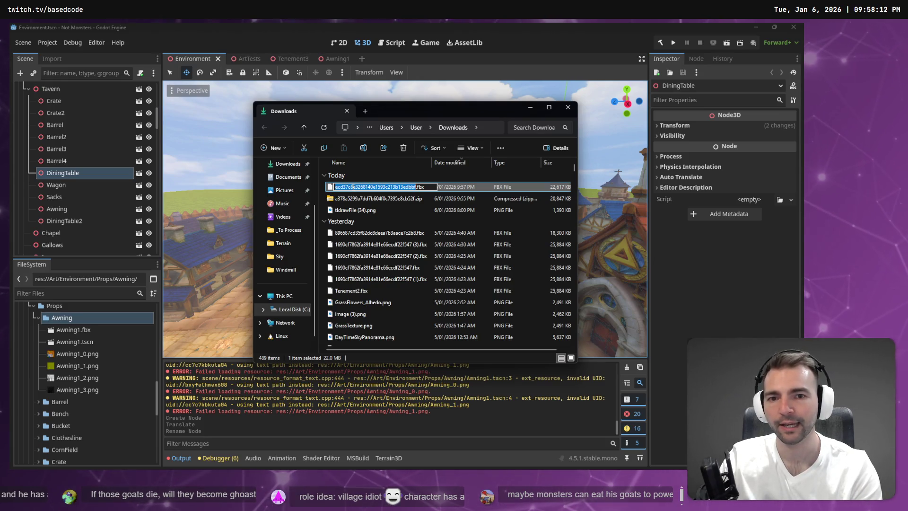
{"action": "type", "text": "Awning2"}
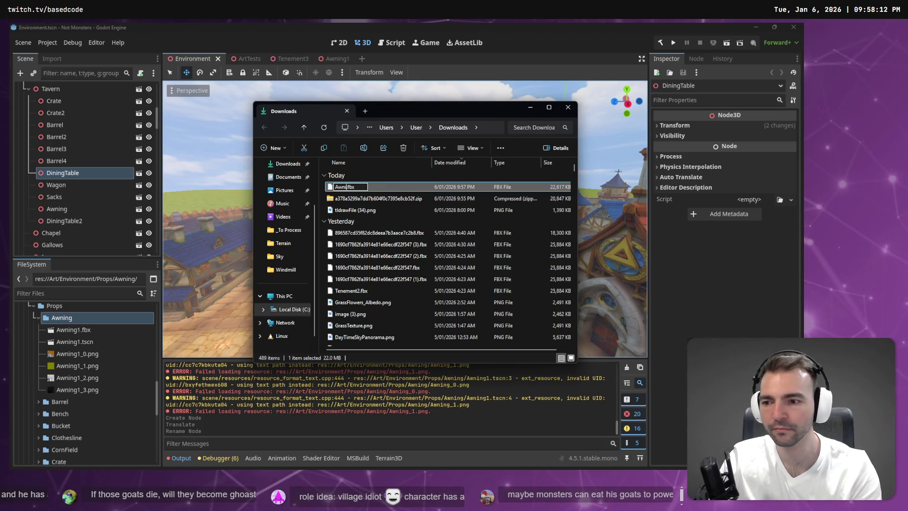
{"action": "key", "text": "Return"}
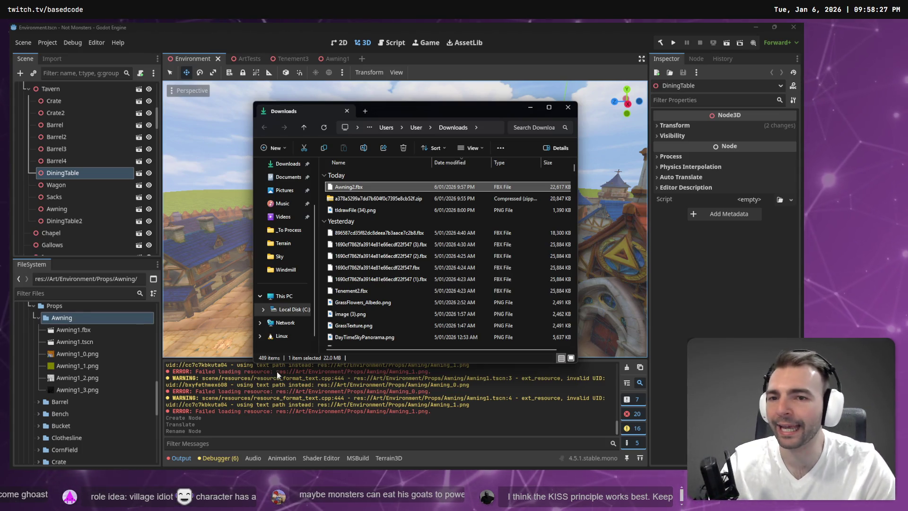
{"action": "left_click", "coordinate": [114, 313]}
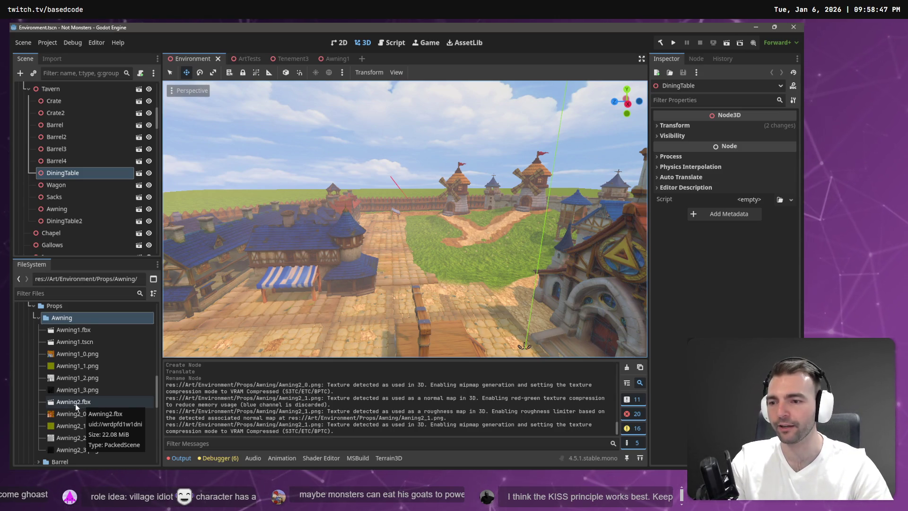
- Drop Awning2.fbx into the Environment town scene, then undo that placement
{"action": "mouse_move", "coordinate": [76, 403]}
{"action": "left_mouse_down"}
{"action": "mouse_move", "coordinate": [295, 344]}
{"action": "mouse_move", "coordinate": [337, 291]}
{"action": "mouse_move", "coordinate": [334, 310]}
{"action": "left_mouse_up"}
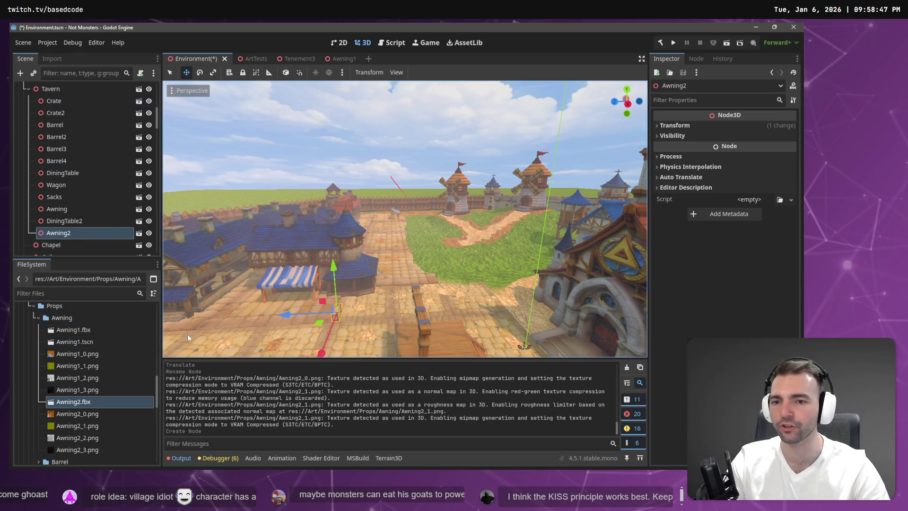
{"action": "key", "text": "ctrl+z"}
{"action": "left_click", "coordinate": [330, 59]}
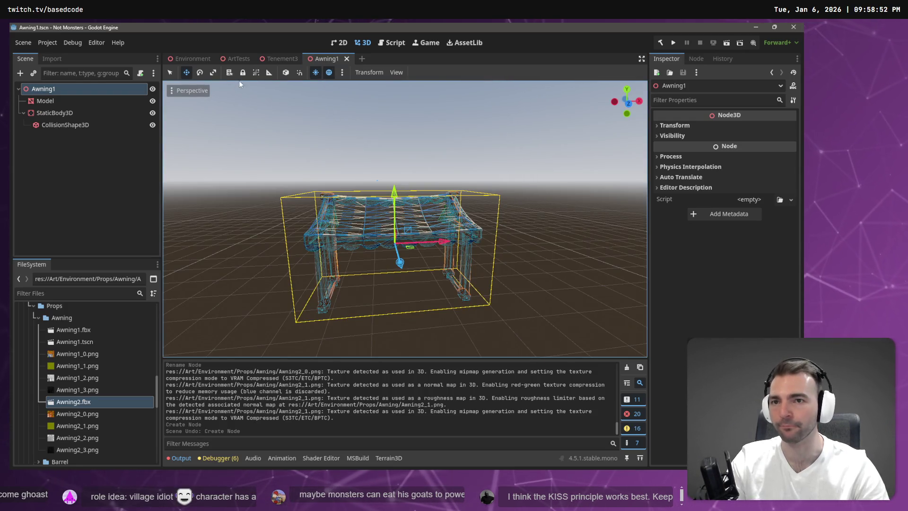
- In ArtTests, place Awning2.fbx on the cobblestone plate beside the old awning and view its import settings
{"action": "left_click", "coordinate": [236, 58]}
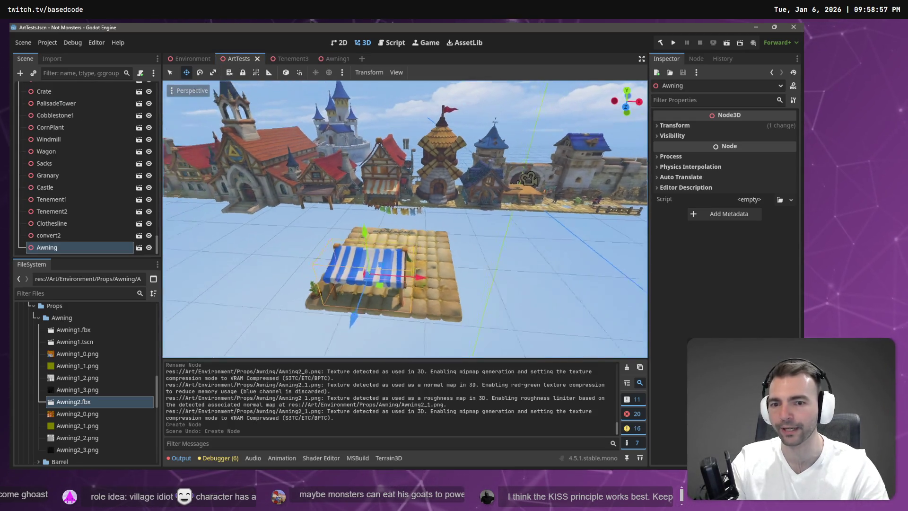
{"action": "left_click_drag", "start_coordinate": [404, 218], "coordinate": [454, 222]}
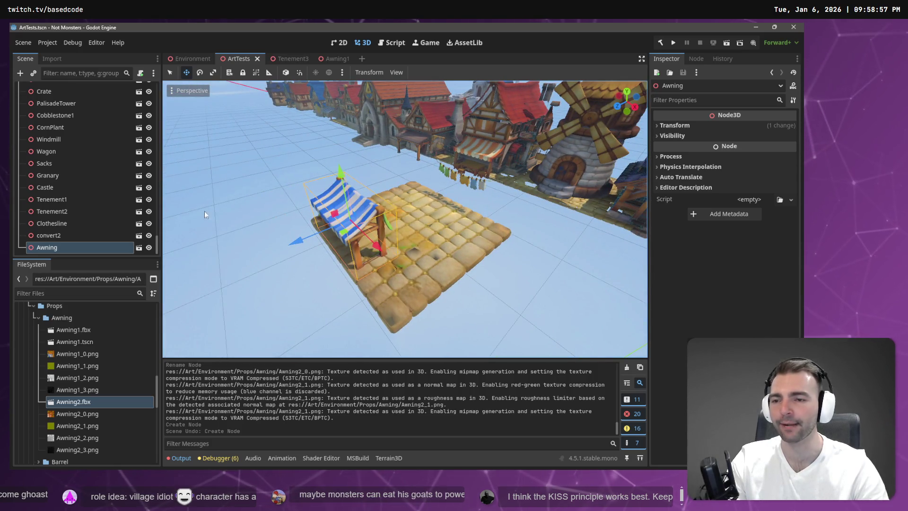
{"action": "mouse_move", "coordinate": [77, 404]}
{"action": "left_mouse_down"}
{"action": "mouse_move", "coordinate": [414, 267]}
{"action": "mouse_move", "coordinate": [396, 277]}
{"action": "left_mouse_up"}
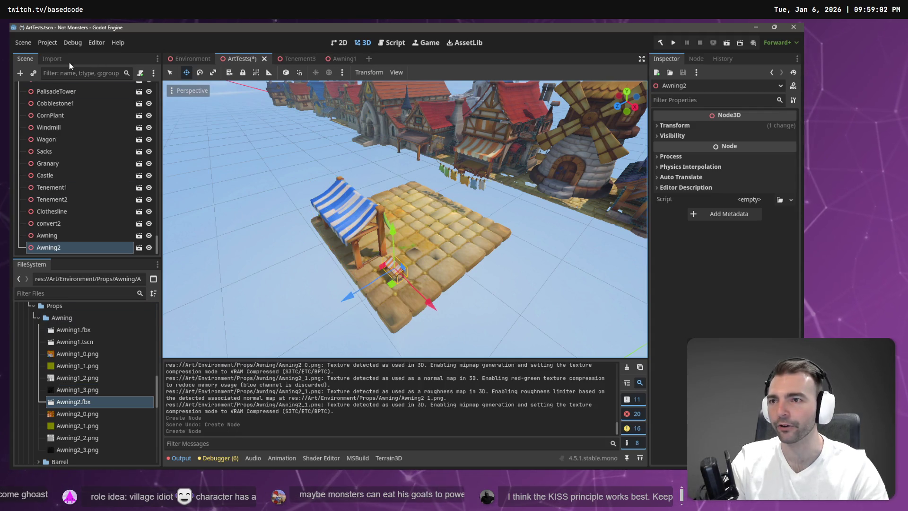
{"action": "left_click", "coordinate": [45, 58]}
{"action": "left_click", "coordinate": [106, 181]}
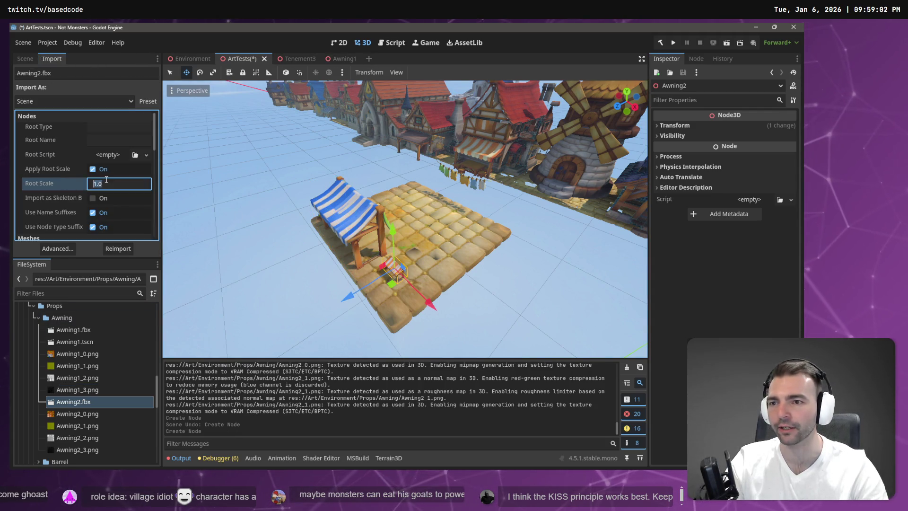
- Back in the scene tree, keep the Awning name and compare the Awning and smaller Awning2 nodes
{"action": "left_click", "coordinate": [370, 207]}
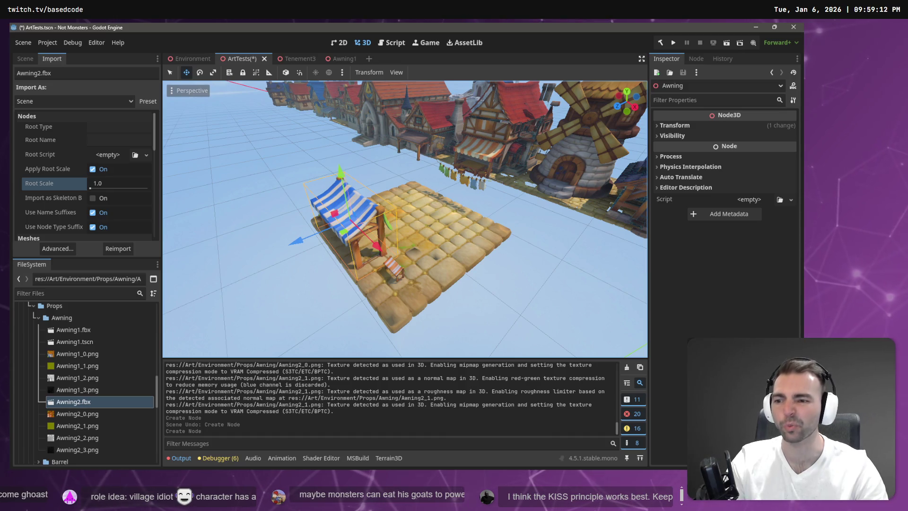
{"action": "left_click", "coordinate": [27, 59]}
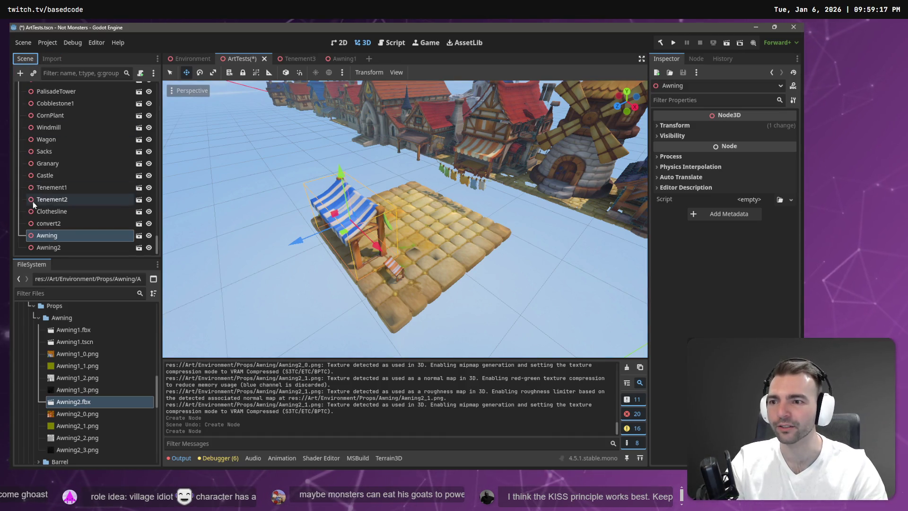
{"action": "double_click", "coordinate": [65, 237]}
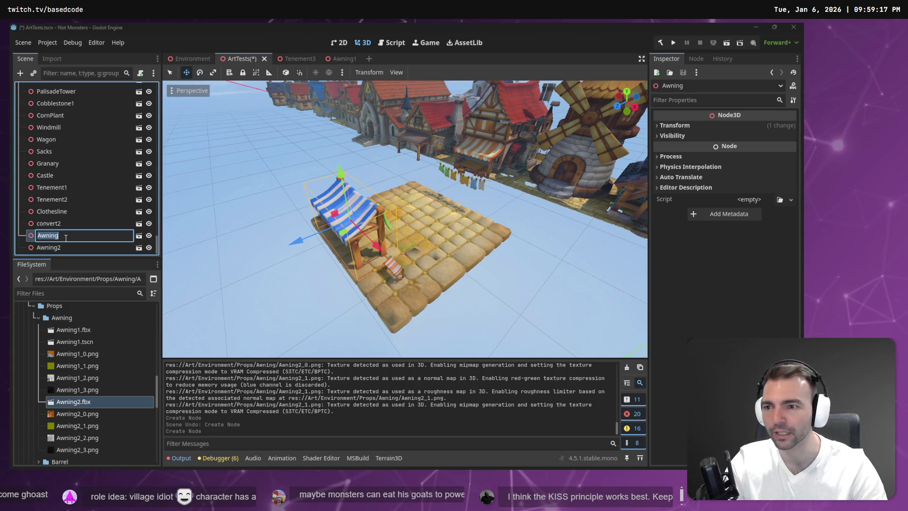
{"action": "type", "text": "3"}
{"action": "key", "text": "Escape"}
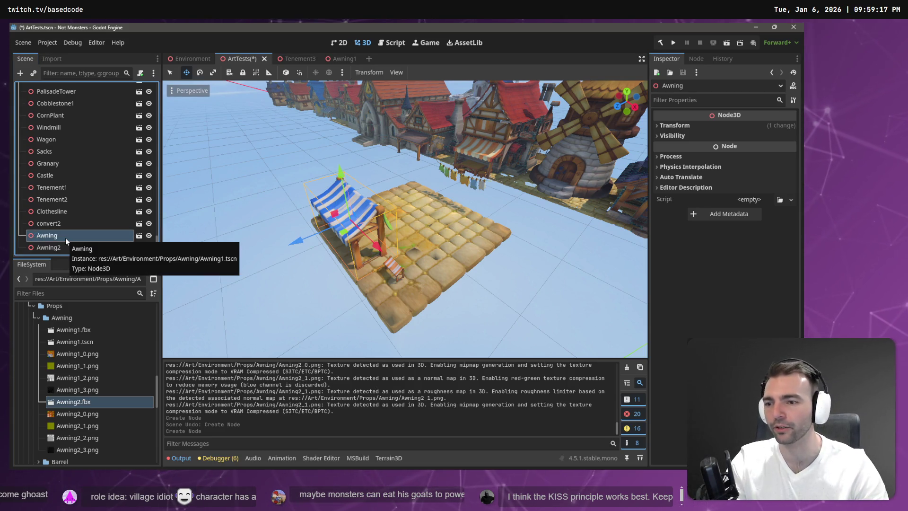
{"action": "left_click", "coordinate": [81, 248]}
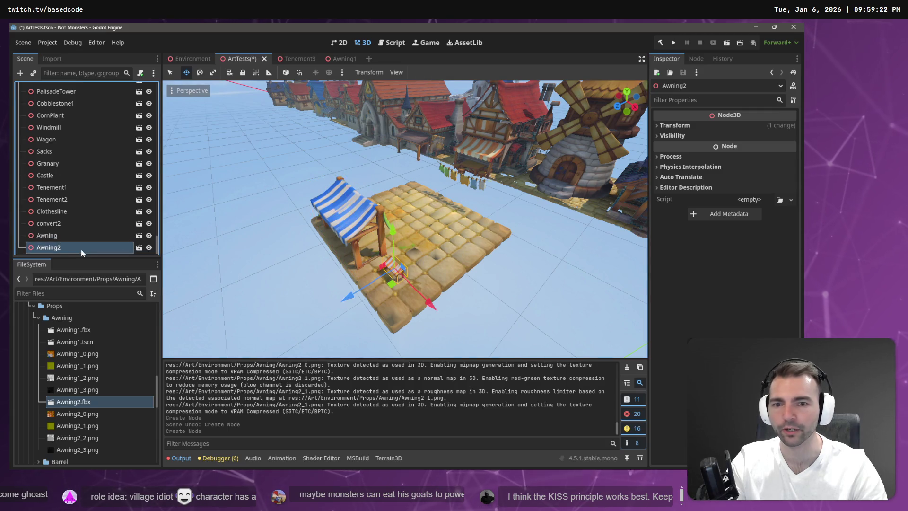
{"action": "left_click", "coordinate": [52, 235]}
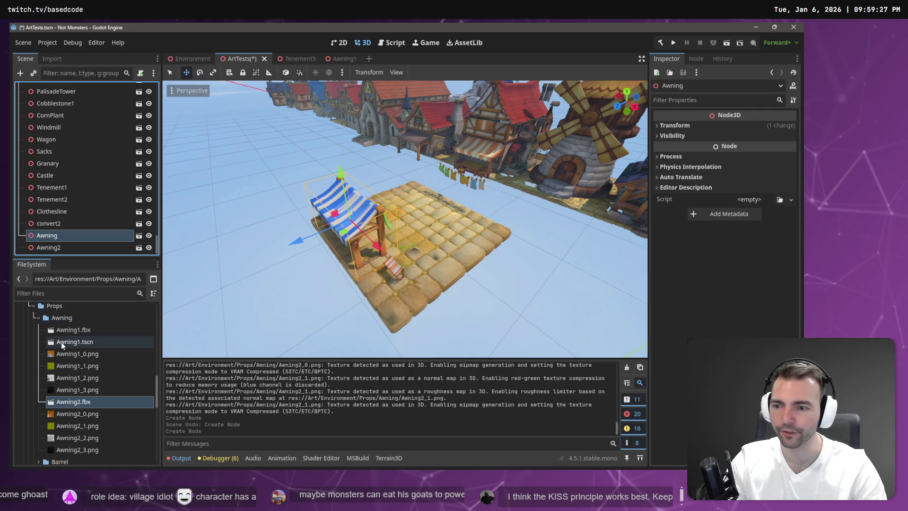
- Create a new scene named Awning2 in the Awning folder
{"action": "right_click", "coordinate": [59, 317]}
{"action": "mouse_move", "coordinate": [142, 294]}
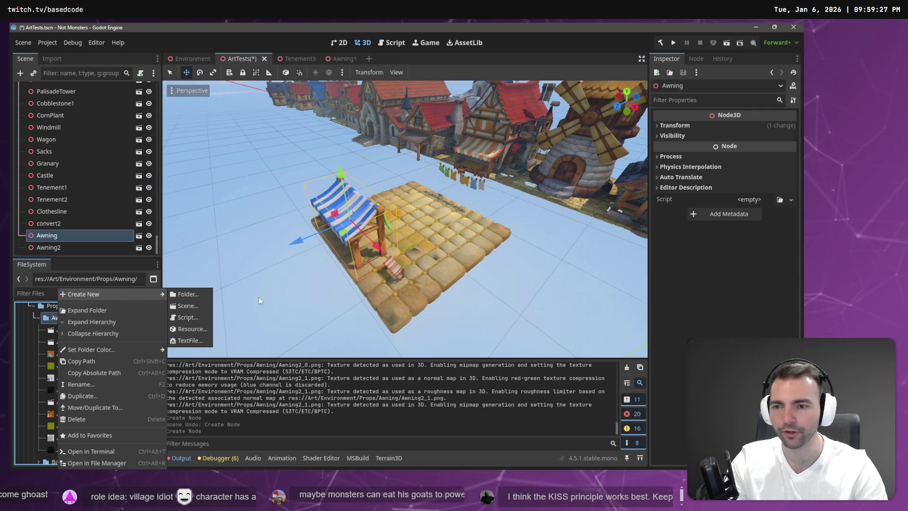
{"action": "left_click", "coordinate": [198, 309]}
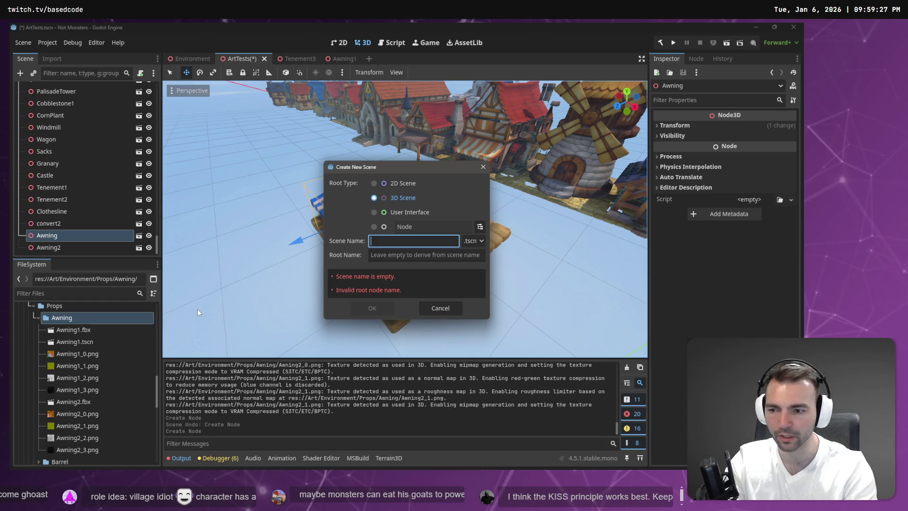
{"action": "type", "text": "Awning2"}
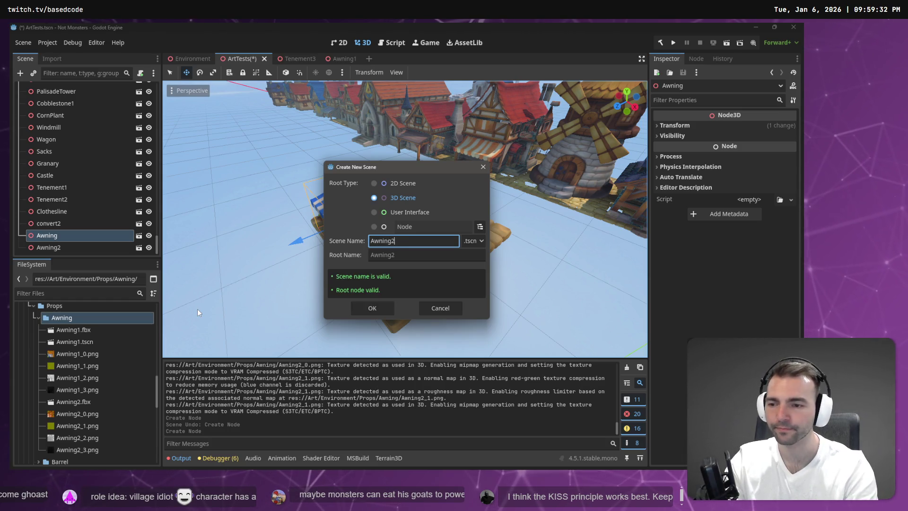
{"action": "key", "text": "Return"}
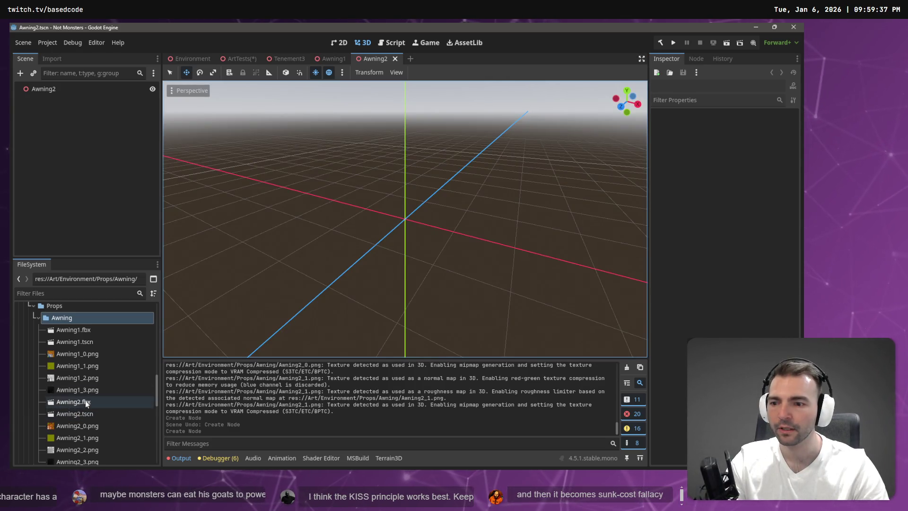
- Add Awning2.fbx at the origin, raise it to Y 0.544 m, and save the scene
{"action": "mouse_move", "coordinate": [73, 402]}
{"action": "left_mouse_down"}
{"action": "mouse_move", "coordinate": [142, 388]}
{"action": "mouse_move", "coordinate": [504, 178]}
{"action": "mouse_move", "coordinate": [543, 186]}
{"action": "left_mouse_up"}
{"action": "left_click", "coordinate": [688, 125]}
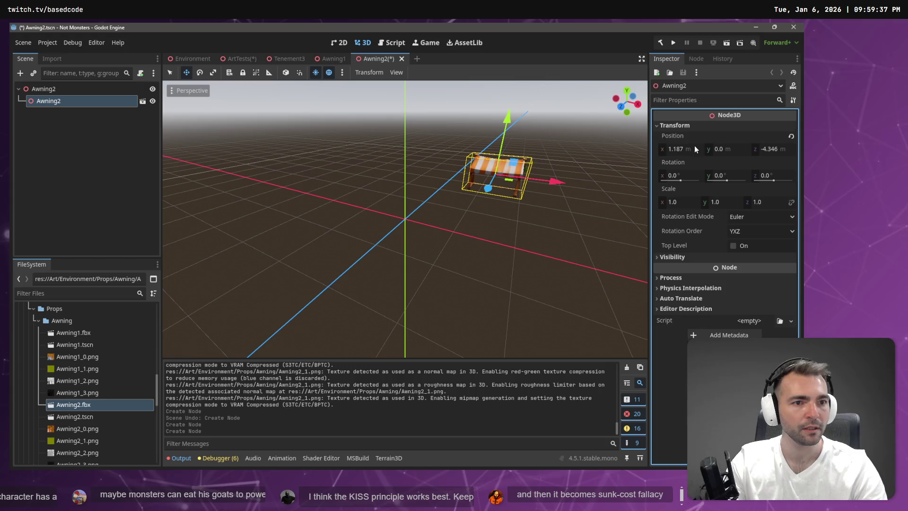
{"action": "left_click", "coordinate": [694, 147]}
{"action": "left_click", "coordinate": [791, 135]}
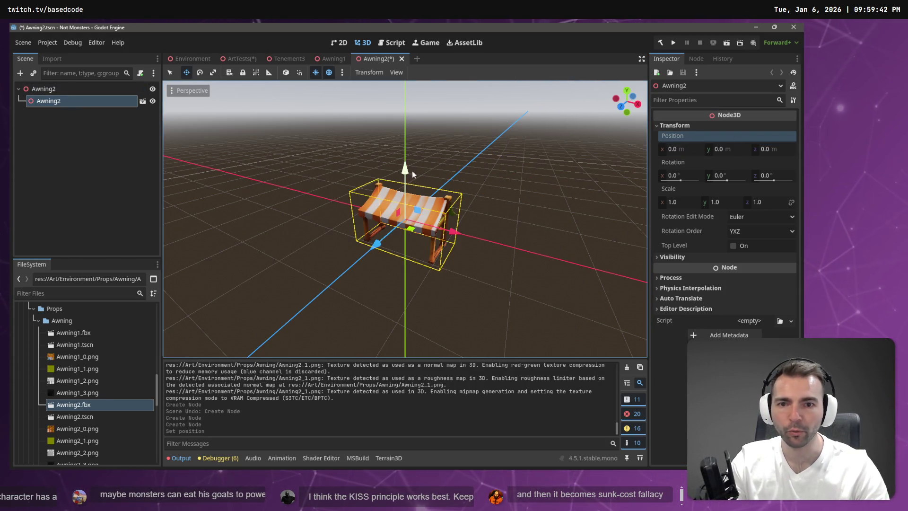
{"action": "left_click_drag", "start_coordinate": [406, 171], "coordinate": [414, 137]}
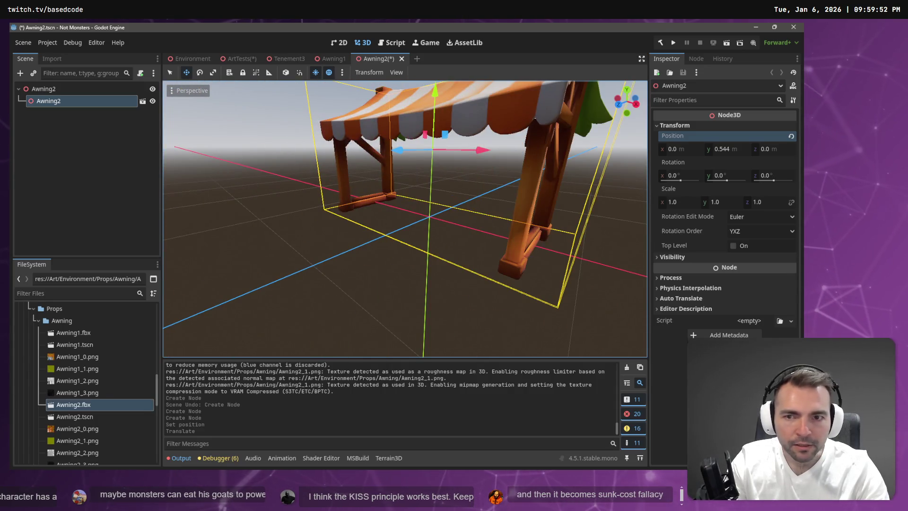
{"action": "key", "text": "ctrl+s"}
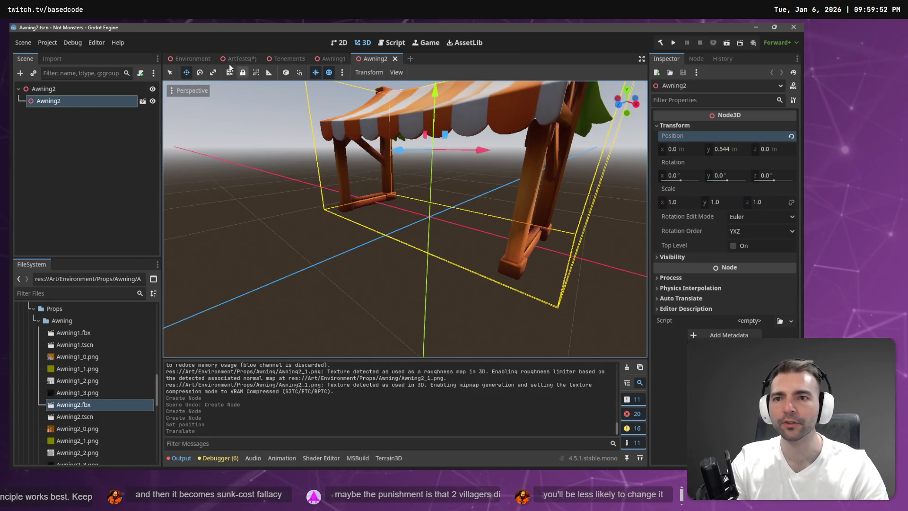
{"action": "left_click", "coordinate": [238, 59]}
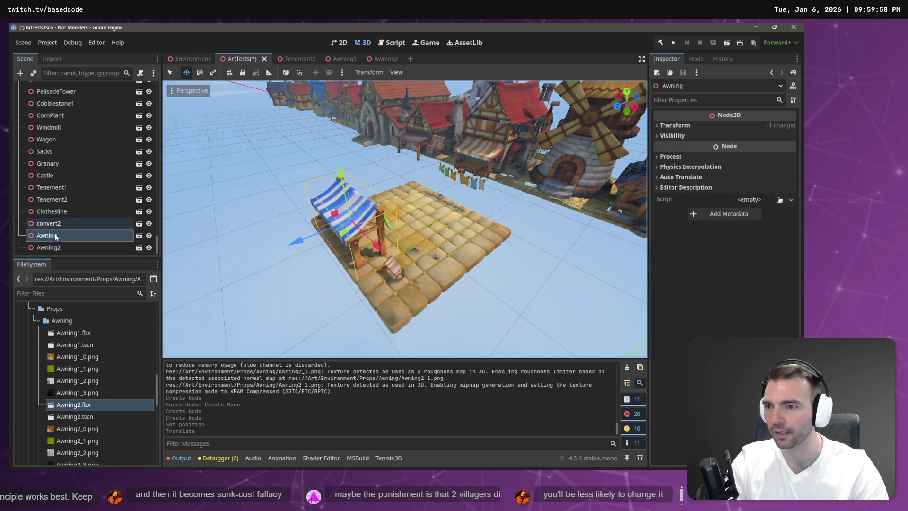
- Drop an Awning2.tscn copy (Awning3) onto the cobblestone tile and inspect both small awnings up close
{"action": "mouse_move", "coordinate": [76, 415]}
{"action": "left_mouse_down"}
{"action": "mouse_move", "coordinate": [449, 268]}
{"action": "mouse_move", "coordinate": [415, 237]}
{"action": "mouse_move", "coordinate": [414, 259]}
{"action": "left_mouse_up"}
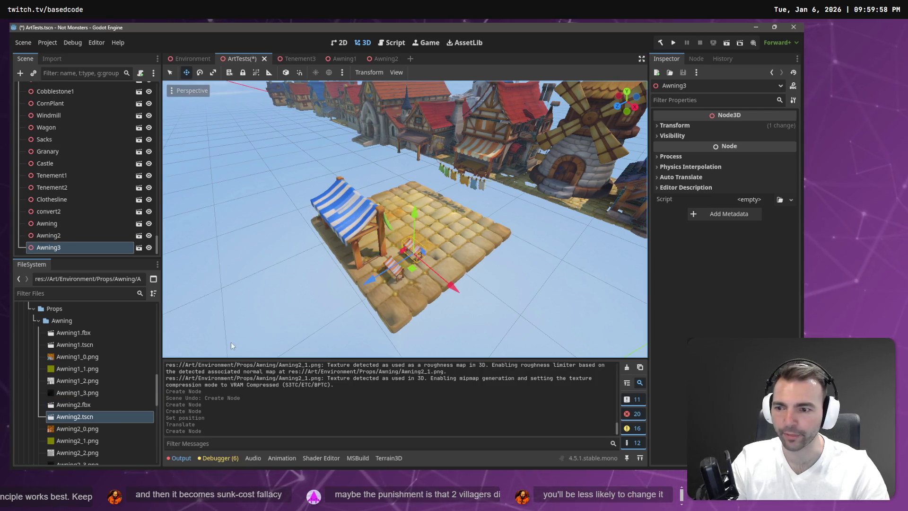
{"action": "left_click", "coordinate": [393, 271]}
{"action": "left_click", "coordinate": [395, 272]}
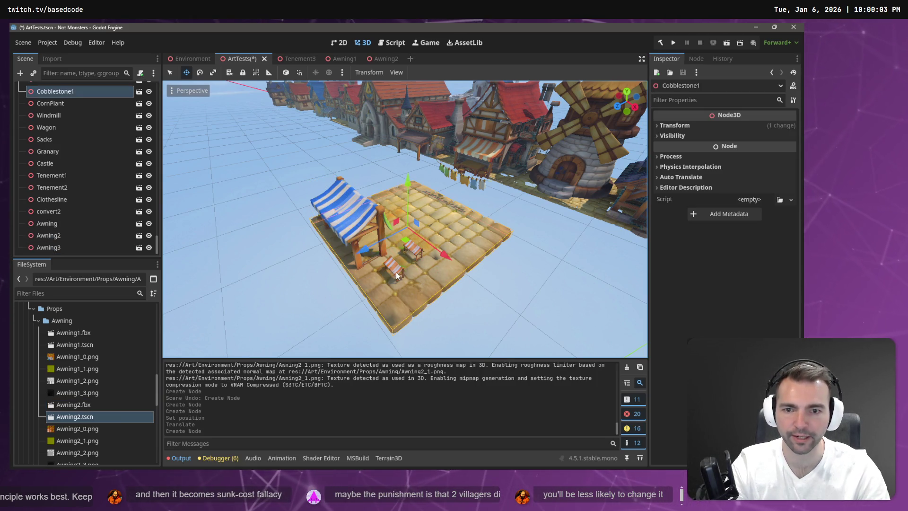
{"action": "left_click", "coordinate": [395, 271]}
{"action": "left_click", "coordinate": [396, 272]}
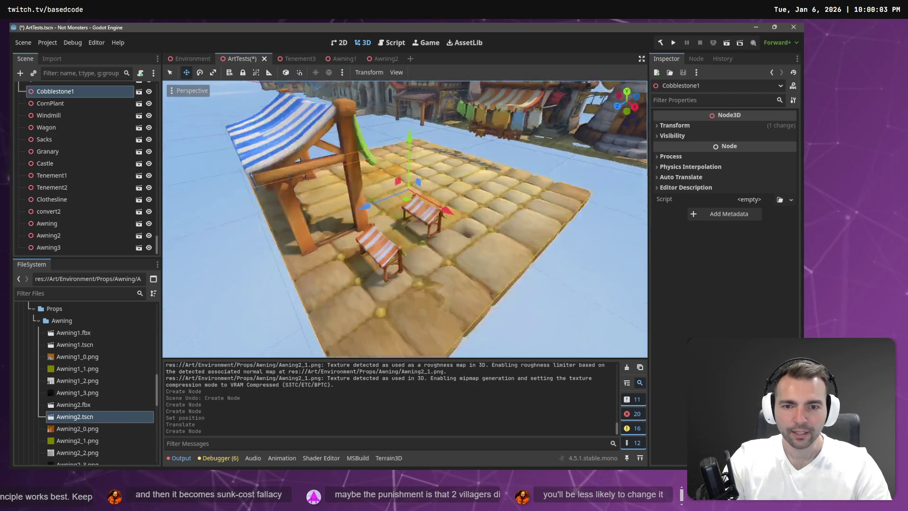
{"action": "left_click_drag", "start_coordinate": [407, 213], "coordinate": [374, 203]}
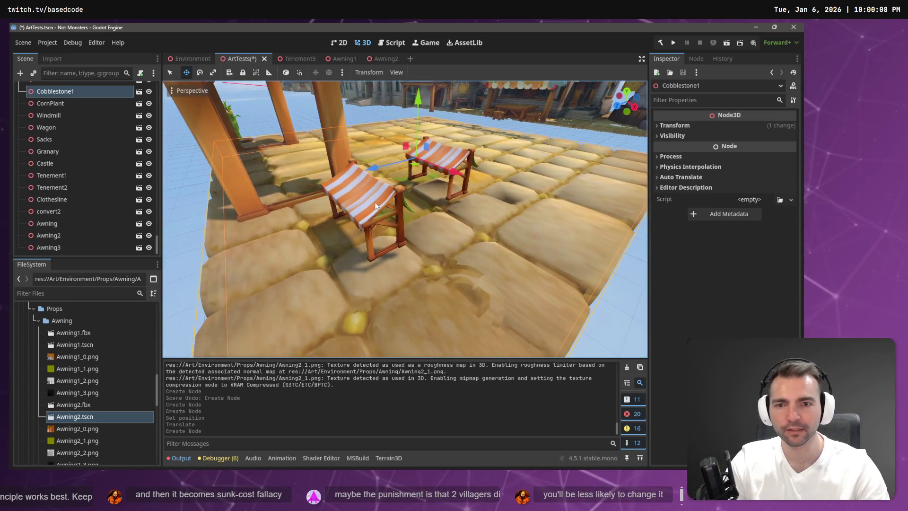
- Delete the Awning2 node from ArtTests and select the remaining Awning3
{"action": "left_click", "coordinate": [57, 249]}
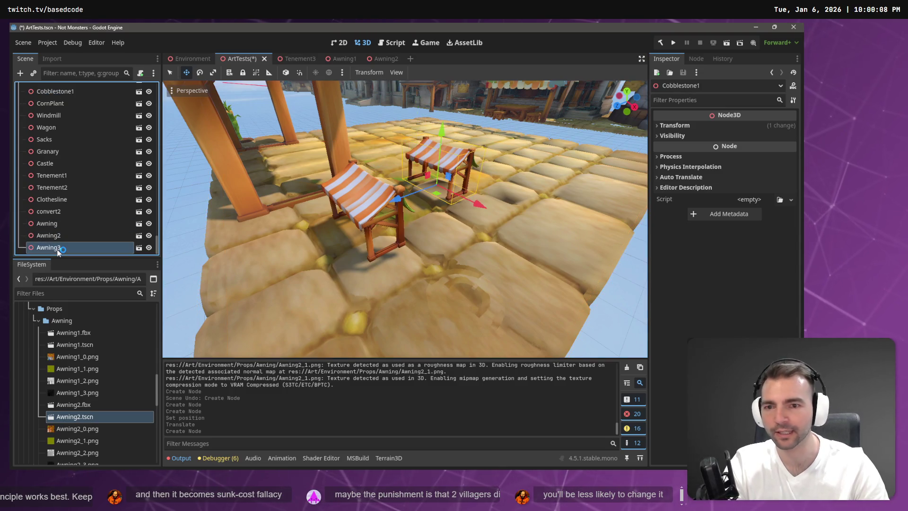
{"action": "key", "text": "Up"}
{"action": "key", "text": "Up"}
{"action": "key", "text": "Down"}
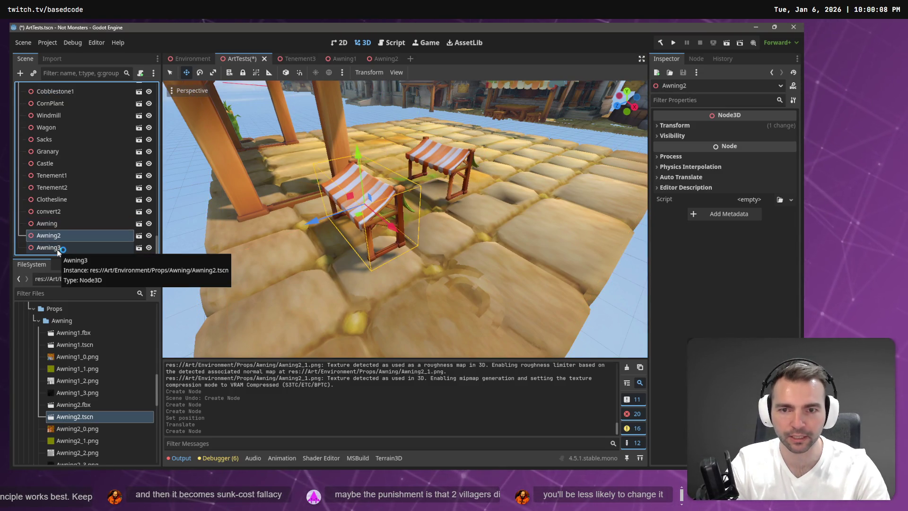
{"action": "key", "text": "Delete"}
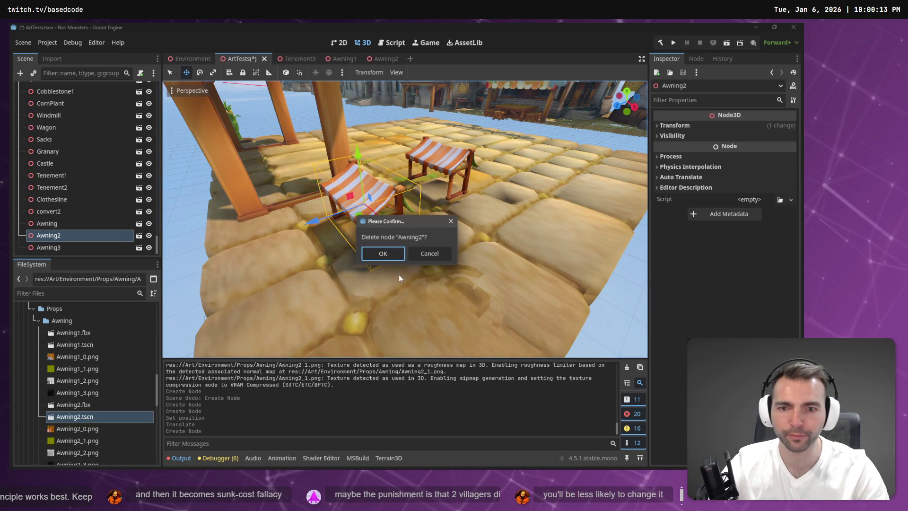
{"action": "left_click", "coordinate": [383, 254]}
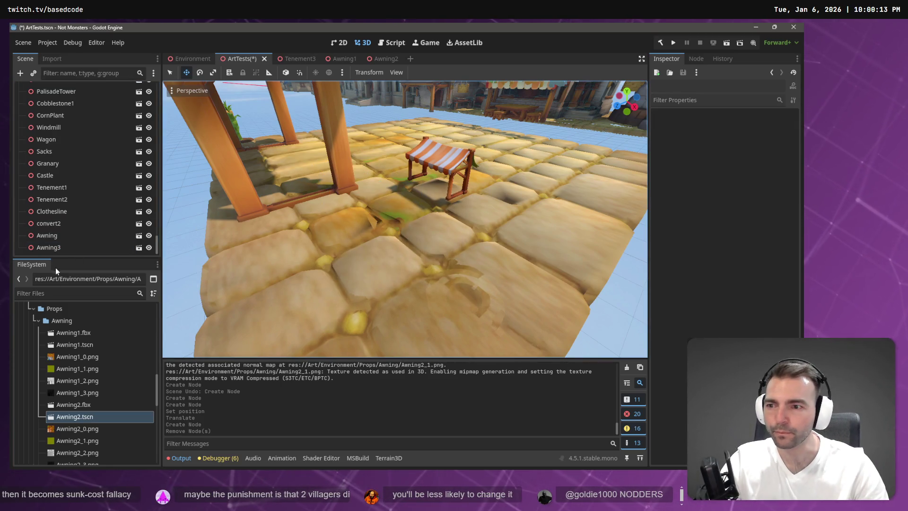
{"action": "left_click", "coordinate": [65, 247]}
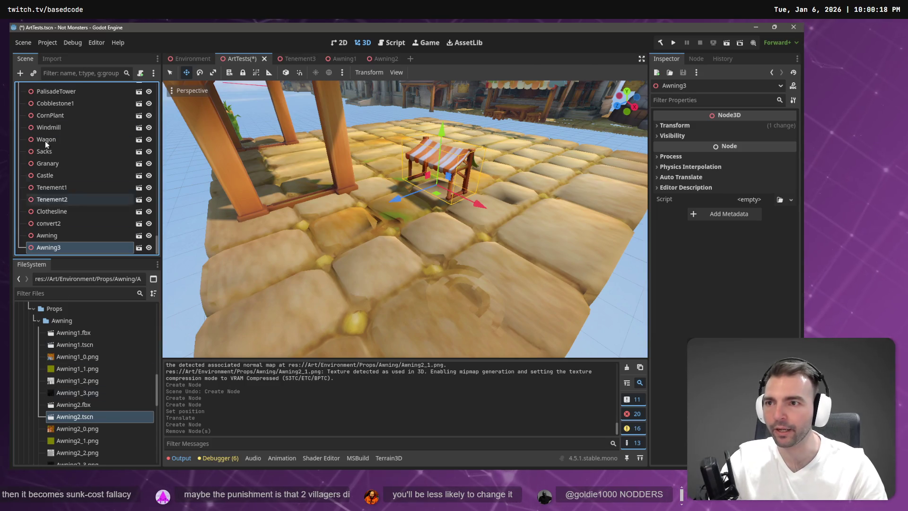
{"action": "left_click", "coordinate": [386, 60]}
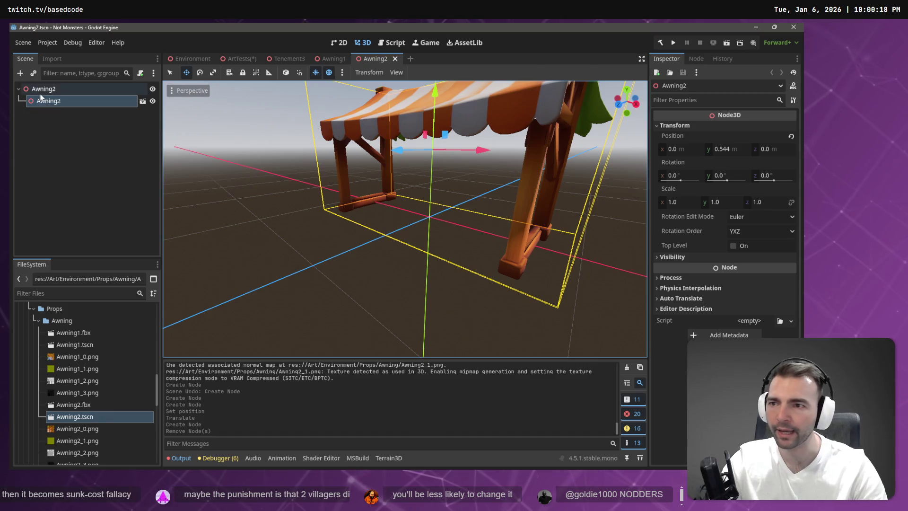
- Open the nested child's Awning2.fbx anyway and copy its material mesh node
{"action": "left_click", "coordinate": [49, 92]}
{"action": "left_click", "coordinate": [50, 103]}
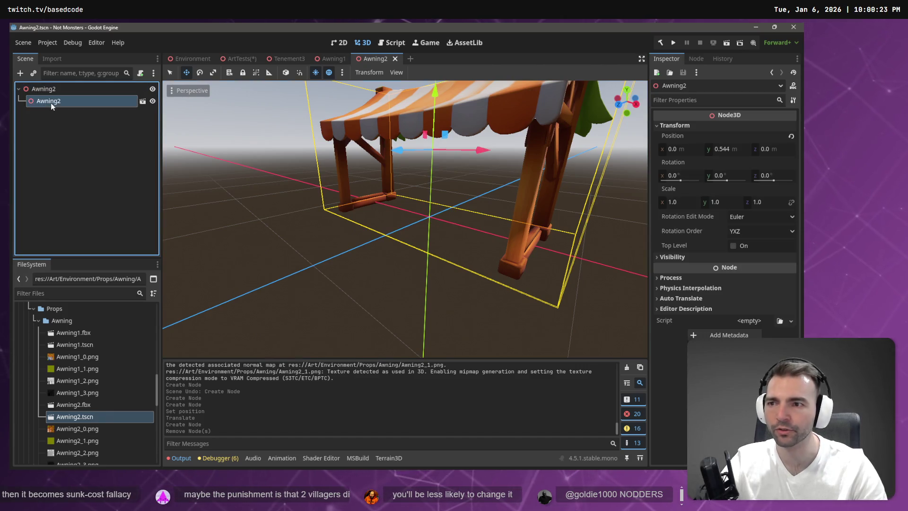
{"action": "left_click", "coordinate": [142, 101]}
{"action": "left_click", "coordinate": [419, 259]}
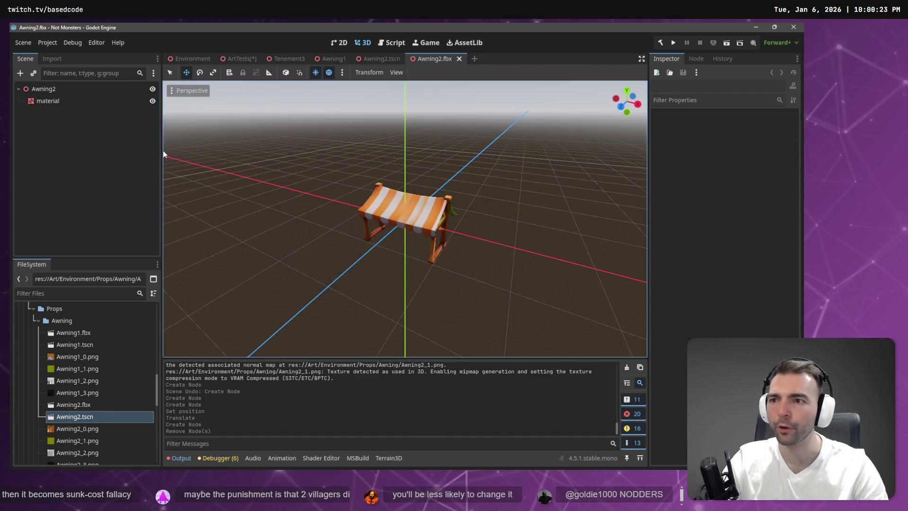
{"action": "left_click", "coordinate": [47, 101]}
{"action": "middle_click", "coordinate": [441, 56]}
- Paste the material node under the root Awning2 and delete the nested Awning2 child
{"action": "left_click", "coordinate": [247, 100]}
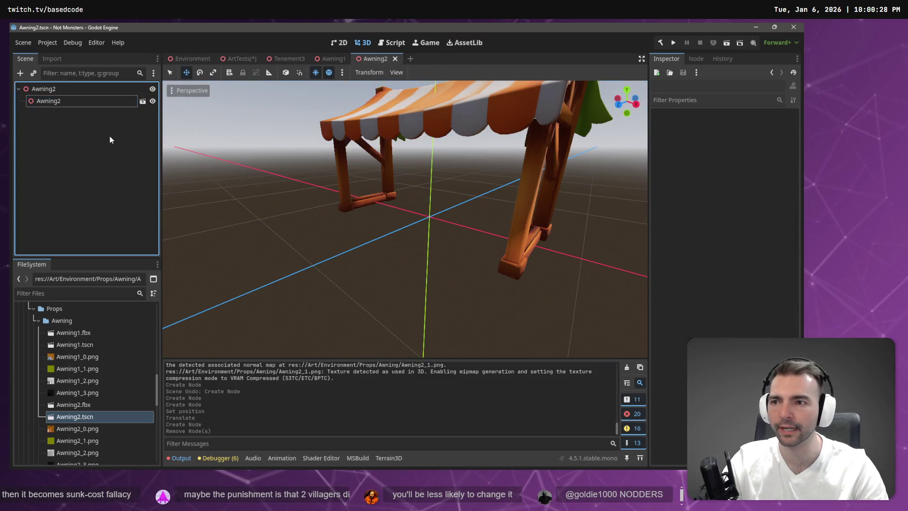
{"action": "key", "text": "ctrl+v"}
{"action": "left_click", "coordinate": [50, 101]}
{"action": "key", "text": "Delete"}
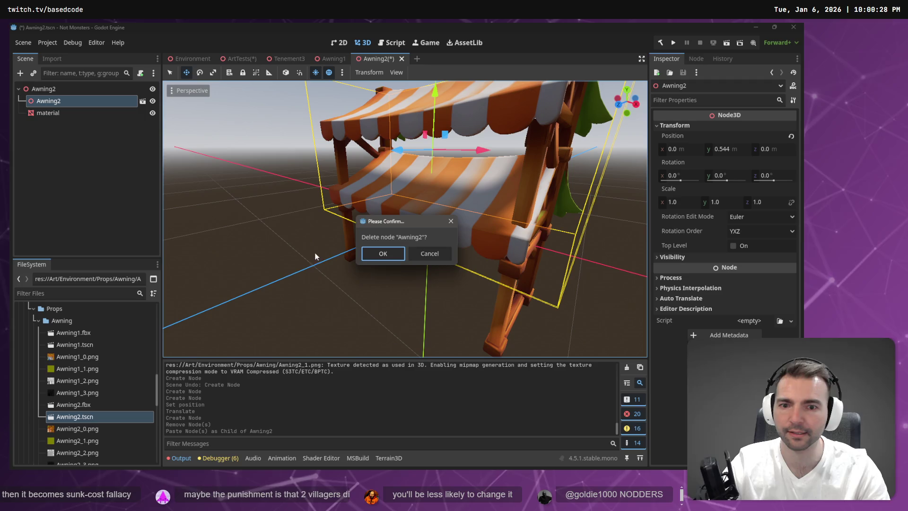
{"action": "left_click", "coordinate": [381, 253]}
{"action": "left_click", "coordinate": [55, 89]}
{"action": "right_click", "coordinate": [69, 89]}
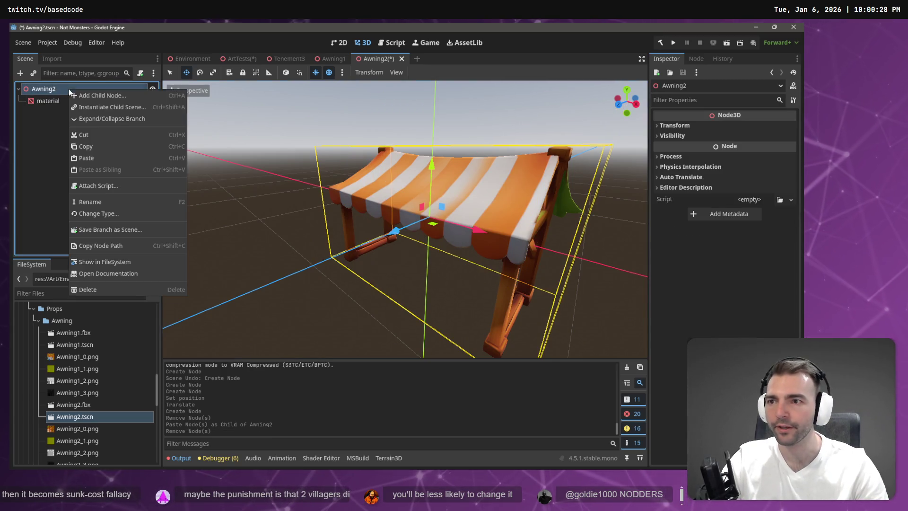
- Add a StaticBody3D child to the Awning2 root node
{"action": "left_click", "coordinate": [104, 101]}
{"action": "key", "text": "Escape"}
{"action": "right_click", "coordinate": [89, 91]}
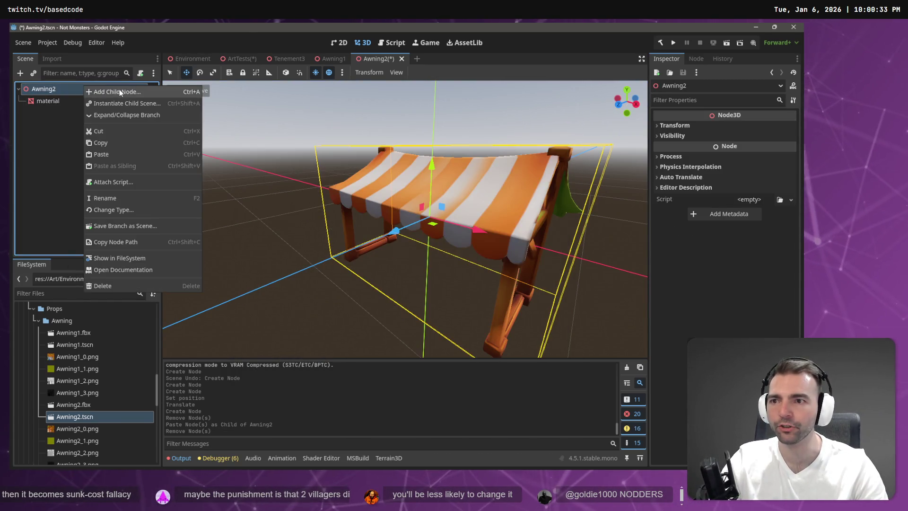
{"action": "left_click", "coordinate": [120, 89]}
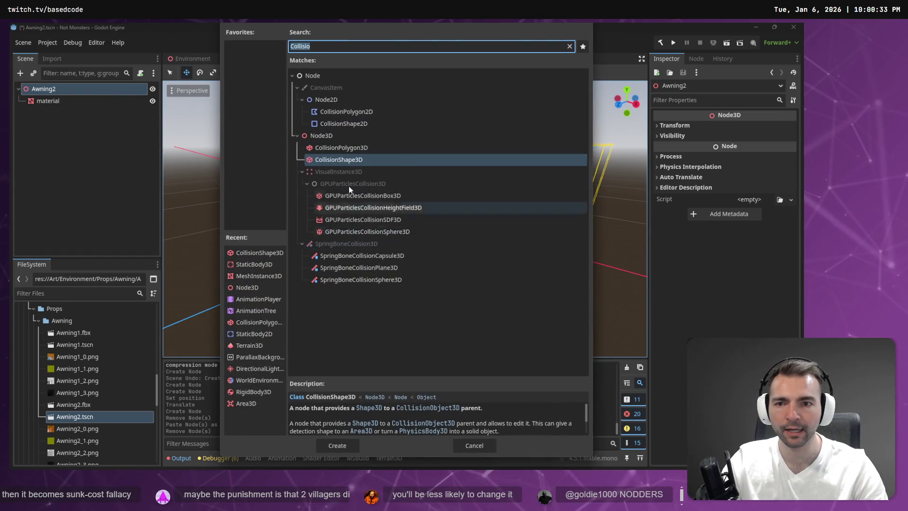
{"action": "type", "text": "stat"}
{"action": "double_click", "coordinate": [343, 303]}
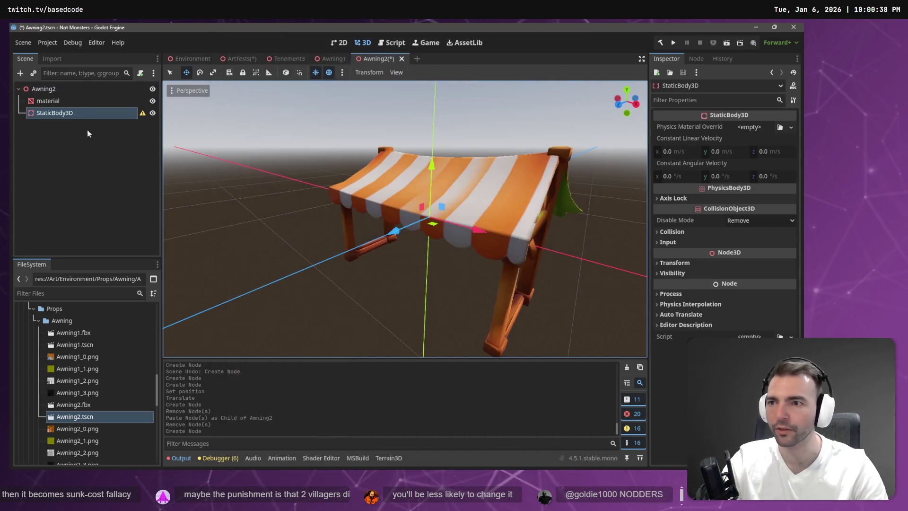
- Create a trimesh sibling collision shape from the mesh, move it under StaticBody3D, and save
{"action": "left_click", "coordinate": [70, 101]}
{"action": "left_click", "coordinate": [424, 72]}
{"action": "left_click", "coordinate": [440, 86]}
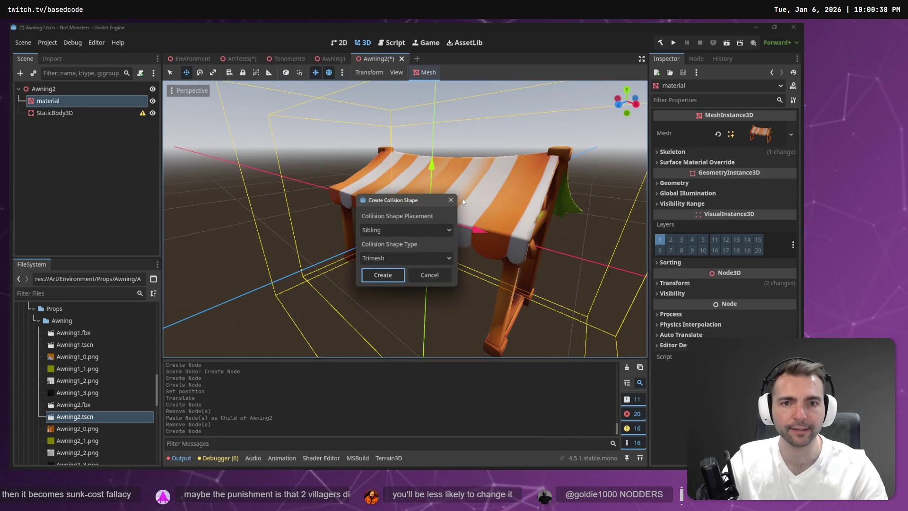
{"action": "left_click", "coordinate": [395, 279]}
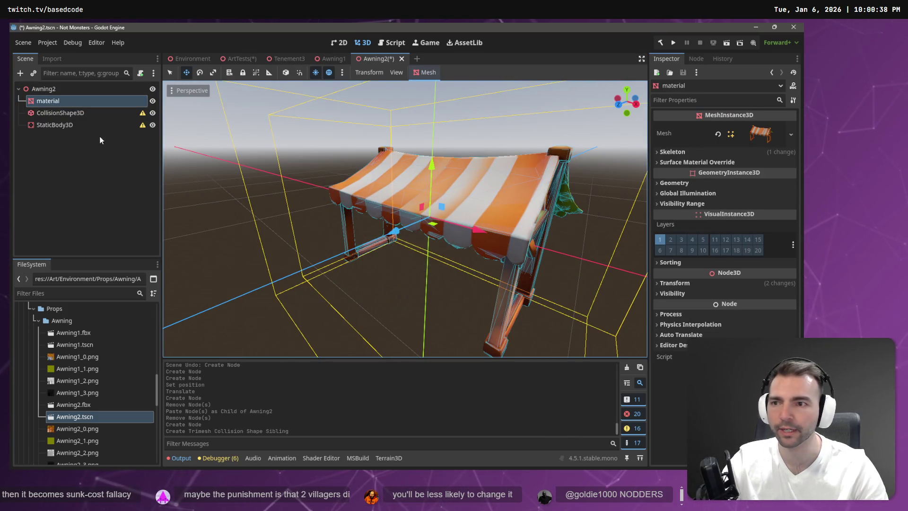
{"action": "left_click", "coordinate": [59, 125]}
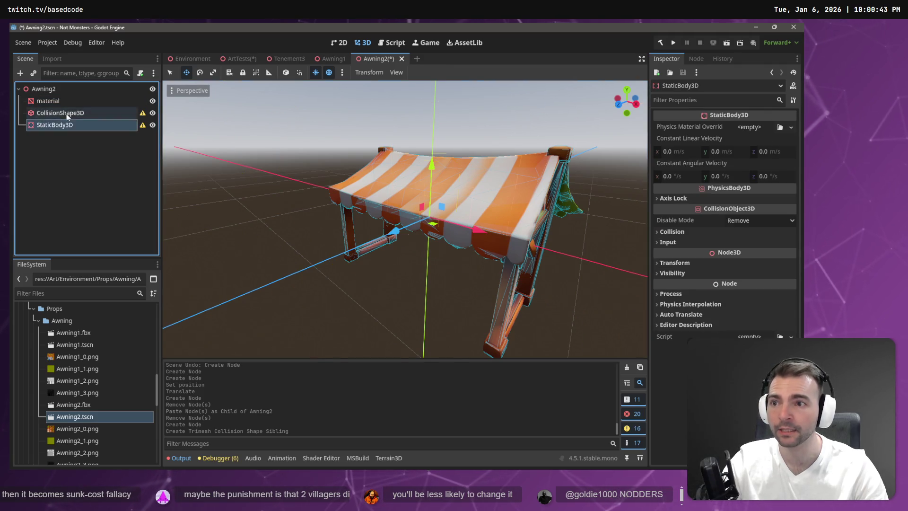
{"action": "left_click_drag", "start_coordinate": [67, 113], "coordinate": [68, 124]}
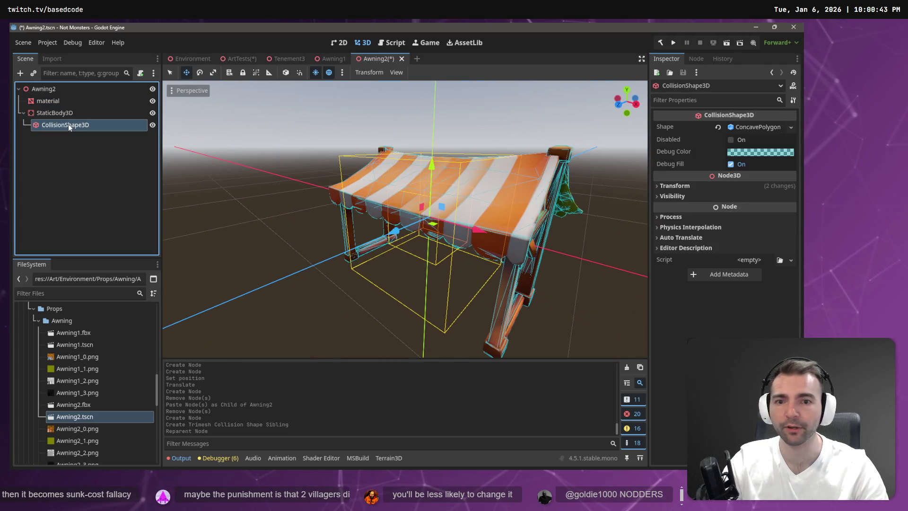
{"action": "left_click", "coordinate": [310, 280]}
{"action": "scroll", "coordinate": [271, 171], "scroll_direction": "down", "scroll_amount": 8}
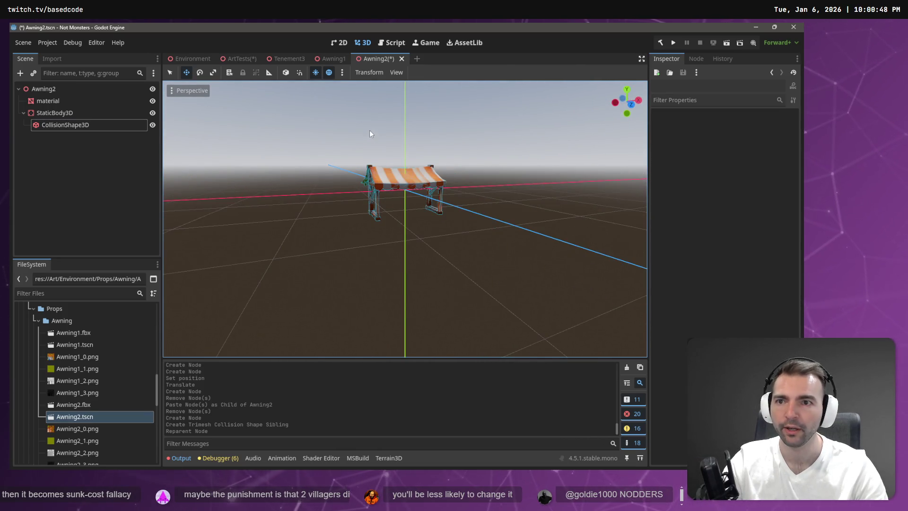
{"action": "key", "text": "ctrl+s"}
- Compare Awning2.fbx's import Root Scale with the first awning's import scale
{"action": "mouse_move", "coordinate": [174, 60]}
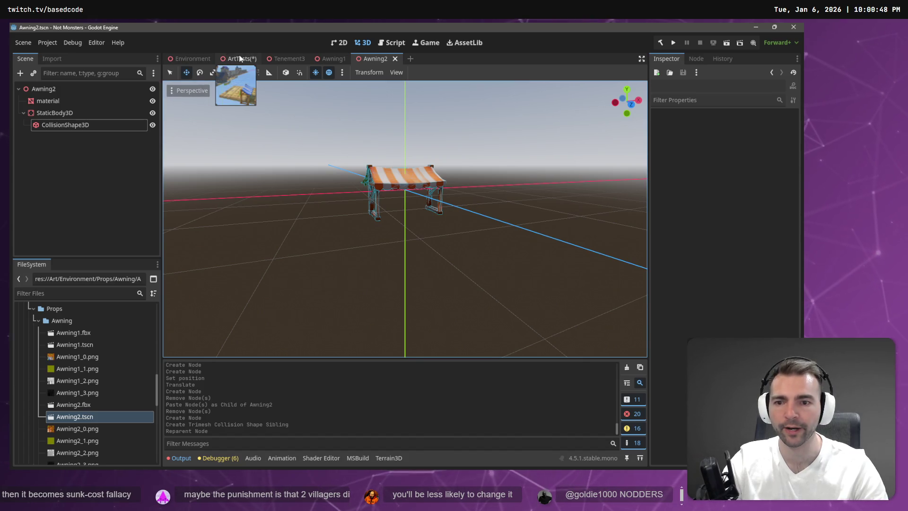
{"action": "left_click", "coordinate": [241, 57]}
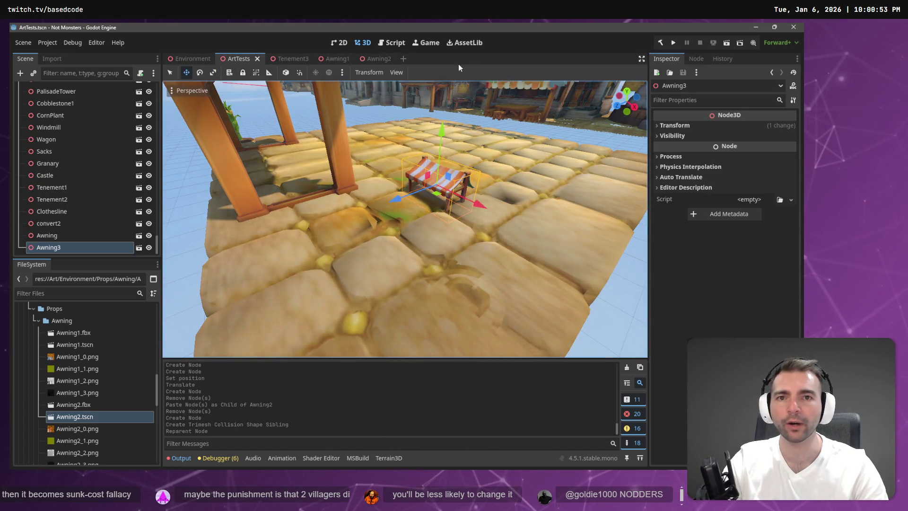
{"action": "left_click", "coordinate": [373, 60]}
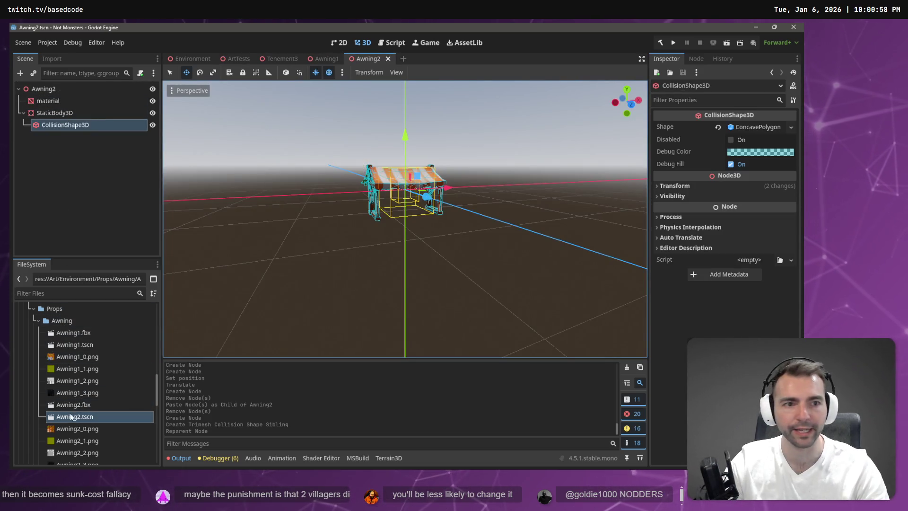
{"action": "left_click", "coordinate": [55, 60]}
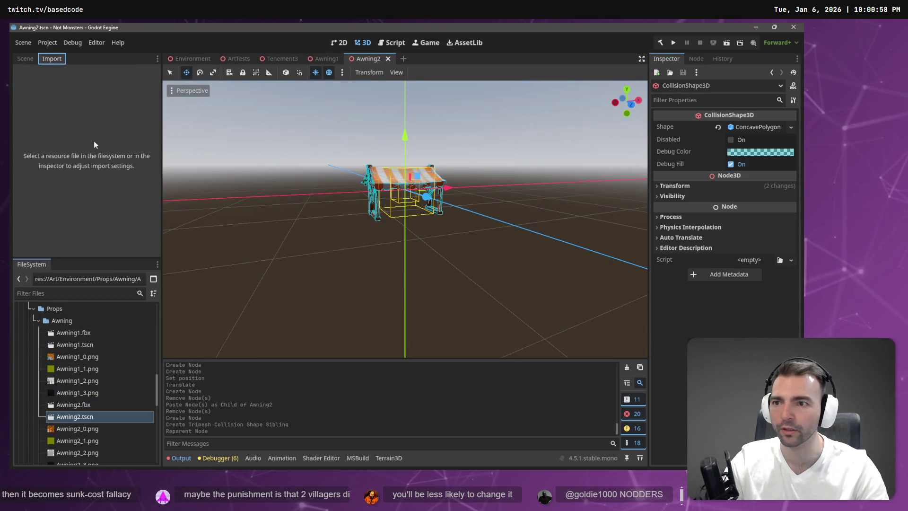
{"action": "left_click", "coordinate": [87, 405]}
{"action": "left_click", "coordinate": [110, 184]}
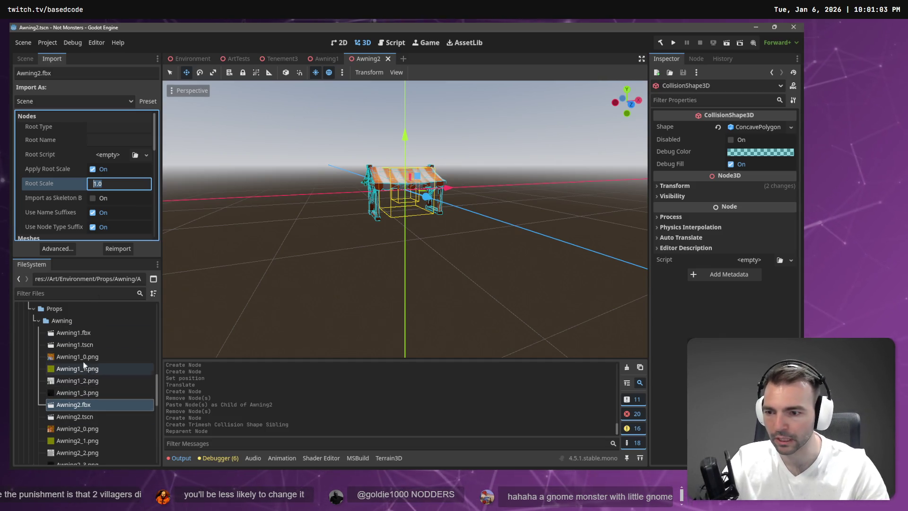
{"action": "left_click", "coordinate": [89, 334]}
- Set Awning2.fbx's Root Scale to 4.5 and reimport it
{"action": "left_click", "coordinate": [81, 404]}
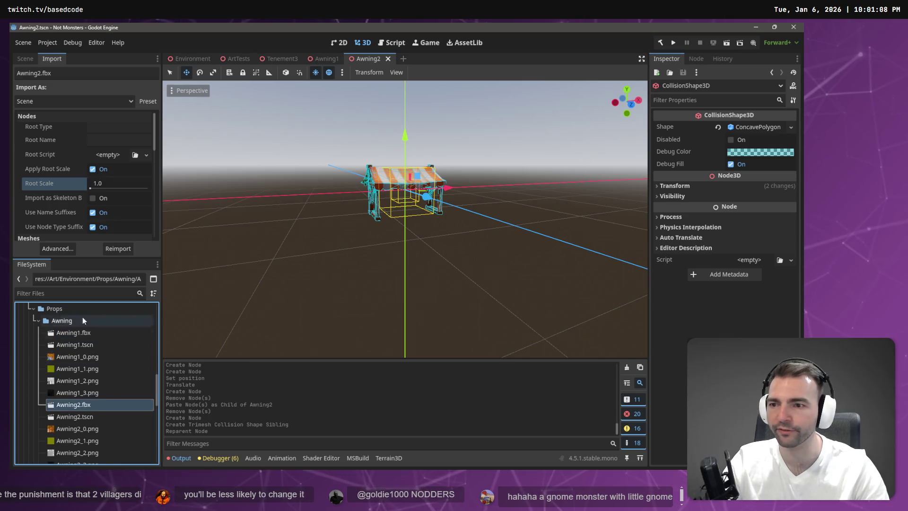
{"action": "left_click", "coordinate": [112, 184]}
{"action": "type", "text": "4.5"}
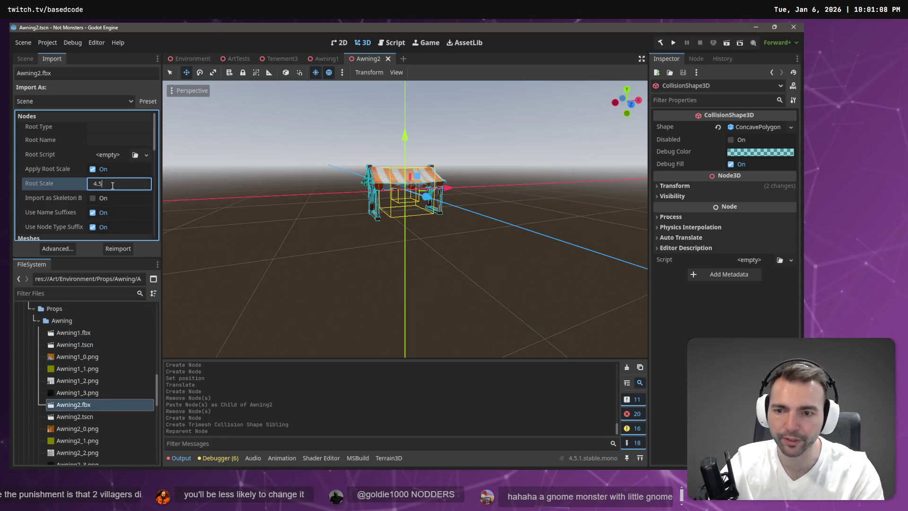
{"action": "key", "text": "Return"}
{"action": "left_click", "coordinate": [126, 248]}
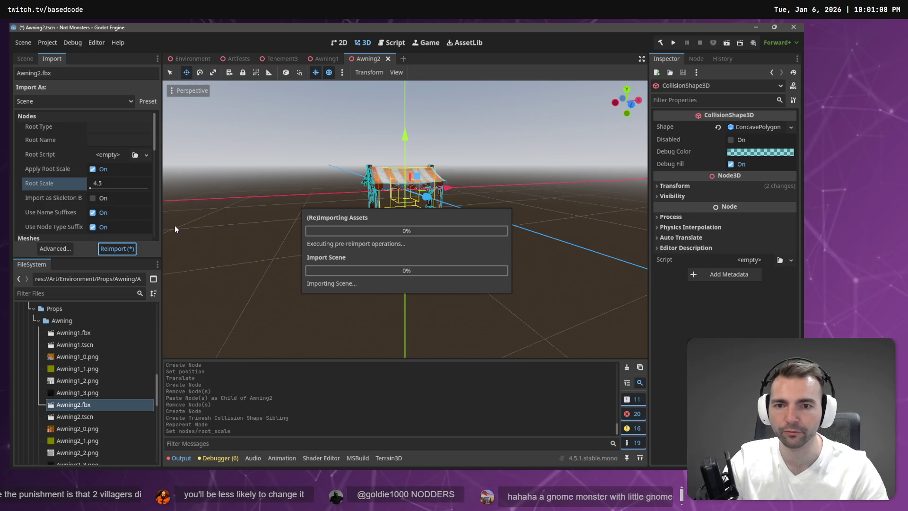
- Select the old CollisionShape3D in the Awning2 scene tree and delete it
{"action": "left_click", "coordinate": [25, 59]}
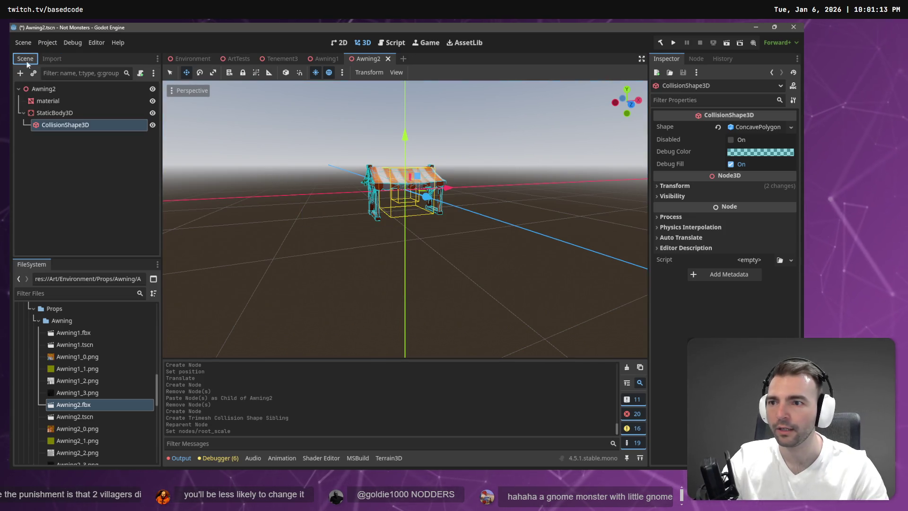
{"action": "left_click", "coordinate": [75, 126]}
{"action": "key", "text": "Delete"}
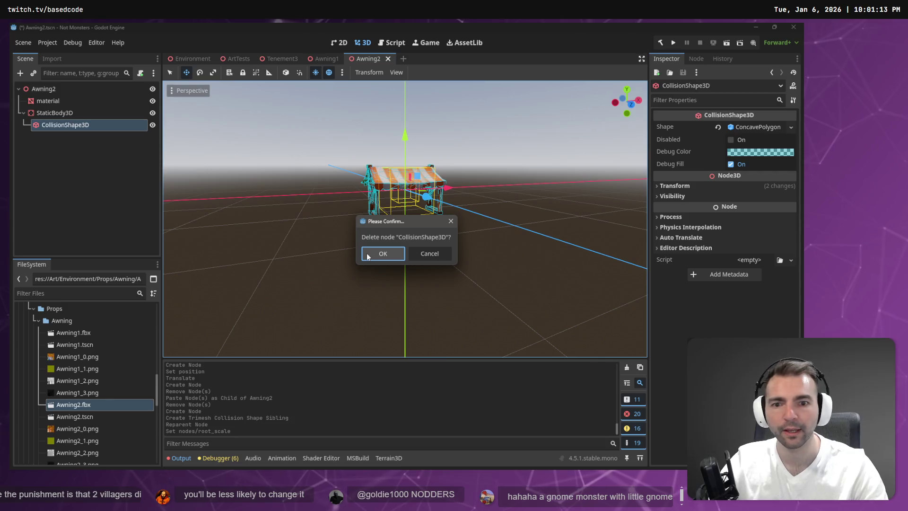
- Confirm the deletion and create a new trimesh sibling collision shape from the mesh
{"action": "left_click", "coordinate": [368, 256]}
{"action": "key", "text": "Up"}
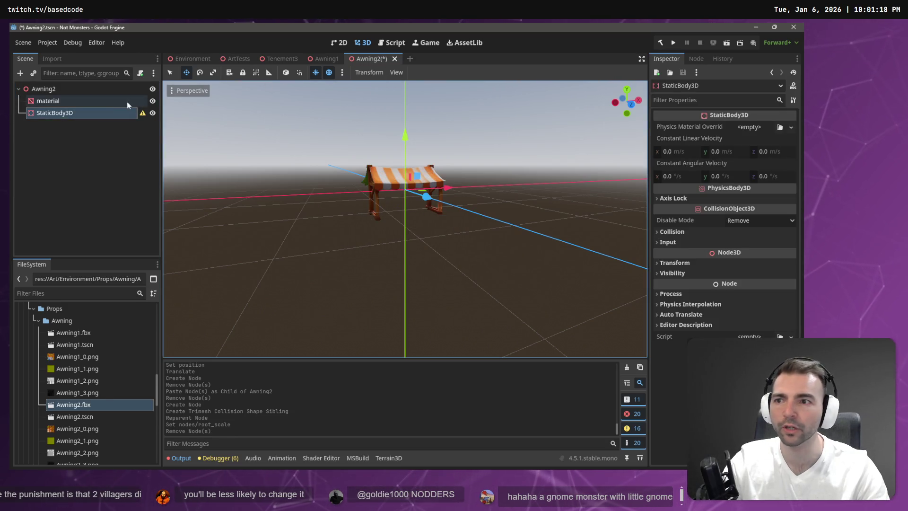
{"action": "left_click", "coordinate": [422, 73]}
{"action": "left_click", "coordinate": [430, 85]}
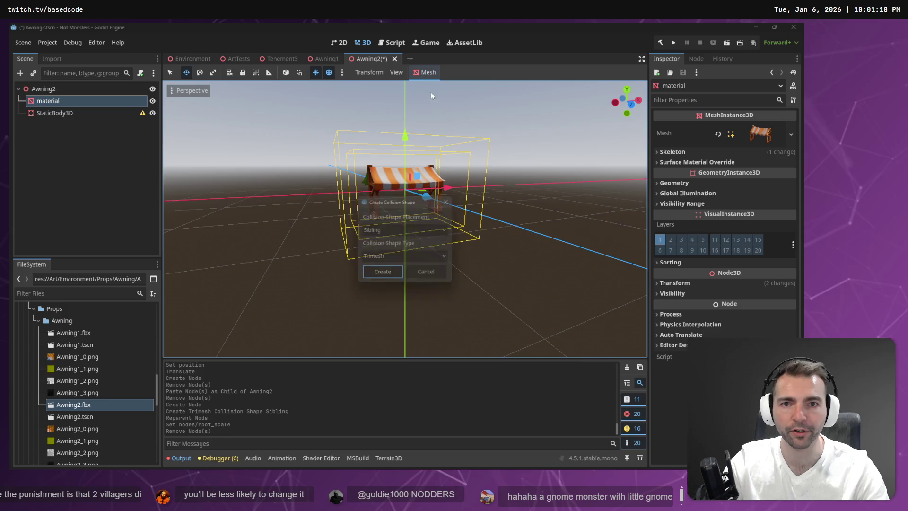
{"action": "left_click", "coordinate": [383, 273]}
- Rename the material mesh node to Model
{"action": "double_click", "coordinate": [47, 102]}
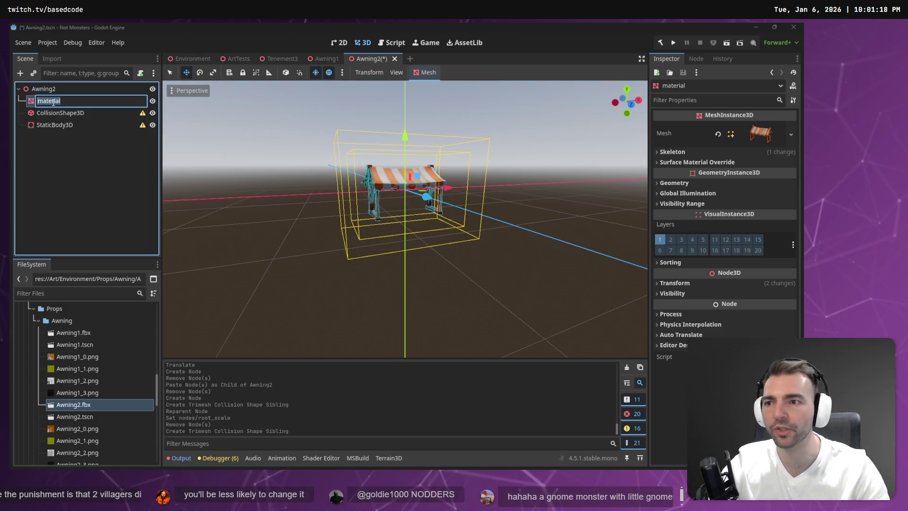
{"action": "type", "text": "Model"}
{"action": "key", "text": "Return"}
{"action": "key", "text": "F1"}
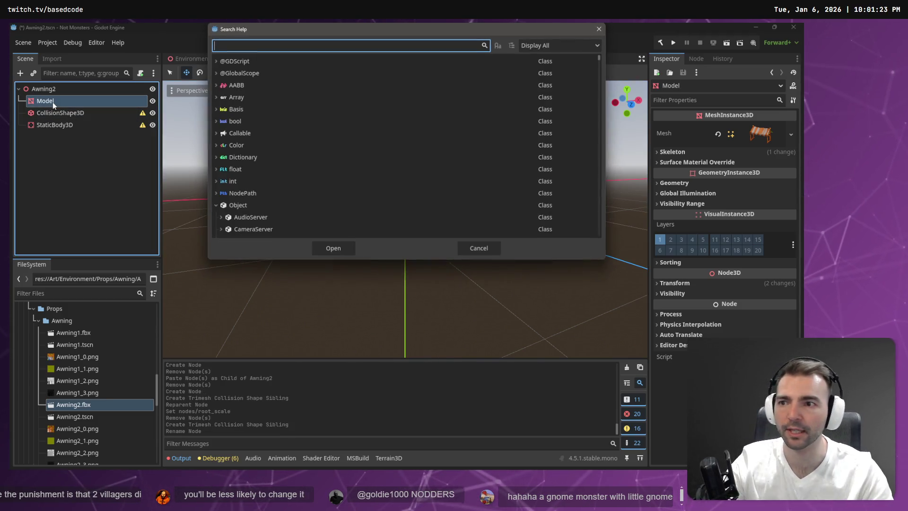
{"action": "key", "text": "Escape"}
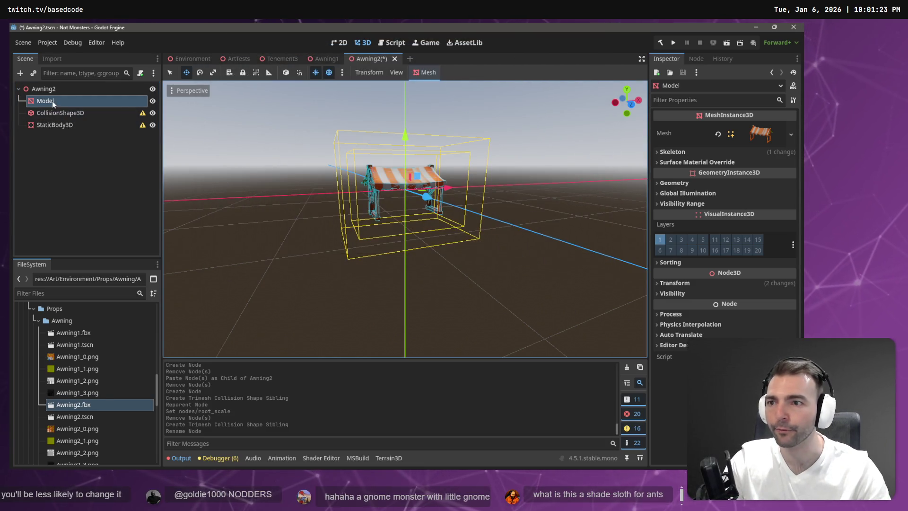
- Move CollisionShape3D under StaticBody3D and save the Awning2 scene
{"action": "mouse_move", "coordinate": [53, 101]}
{"action": "left_mouse_down"}
{"action": "mouse_move", "coordinate": [61, 131]}
{"action": "mouse_move", "coordinate": [79, 100]}
{"action": "mouse_move", "coordinate": [62, 109]}
{"action": "mouse_move", "coordinate": [62, 99]}
{"action": "mouse_move", "coordinate": [67, 125]}
{"action": "left_mouse_up"}
{"action": "left_click", "coordinate": [86, 158]}
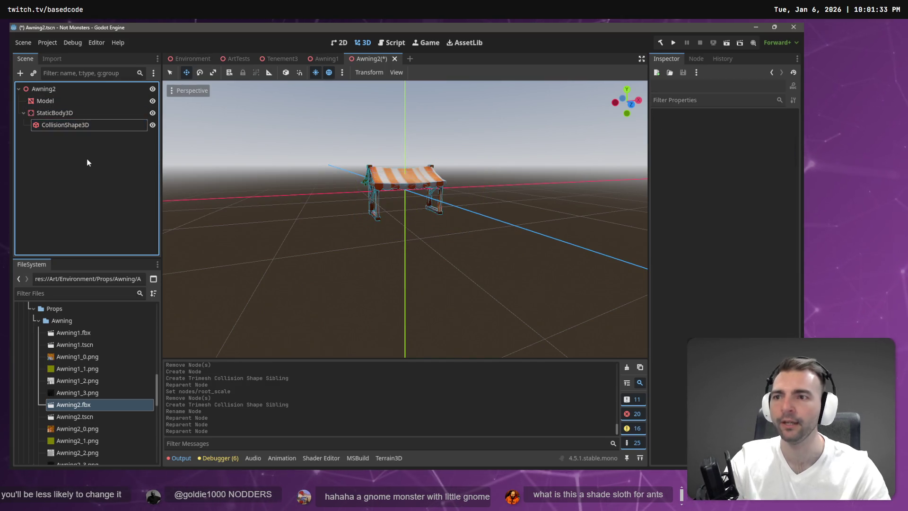
{"action": "key", "text": "ctrl+s"}
{"action": "left_click", "coordinate": [191, 59]}
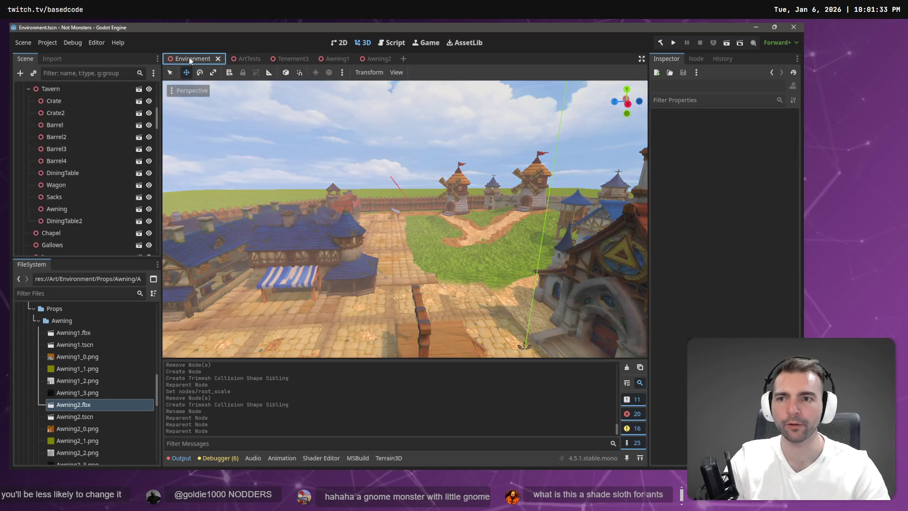
- Delete Awning3 from ArtTests and drop a fresh Awning2.tscn instance onto the cobblestone patch
{"action": "left_click", "coordinate": [246, 60]}
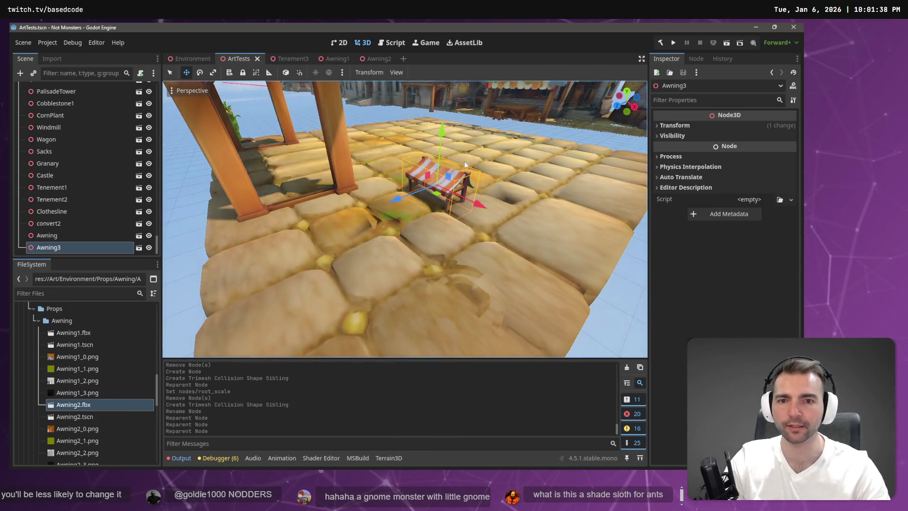
{"action": "left_click_drag", "start_coordinate": [396, 208], "coordinate": [396, 198]}
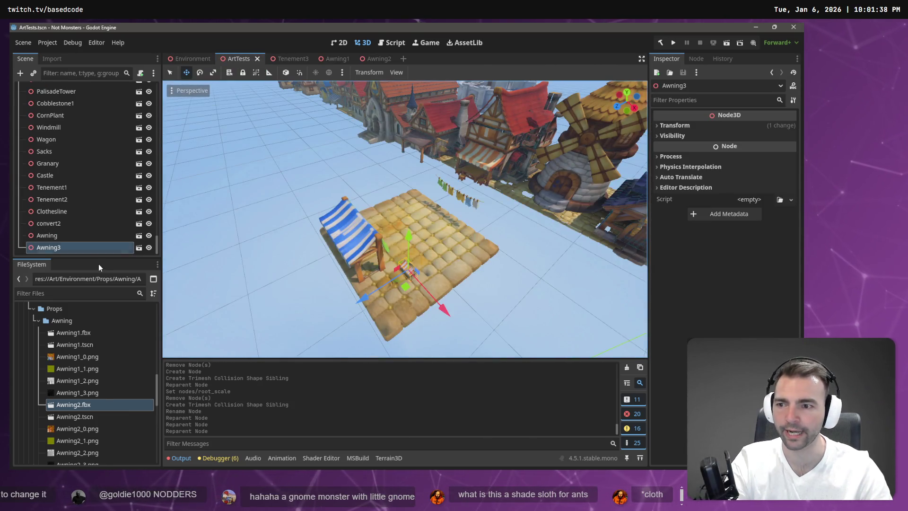
{"action": "left_click", "coordinate": [74, 245]}
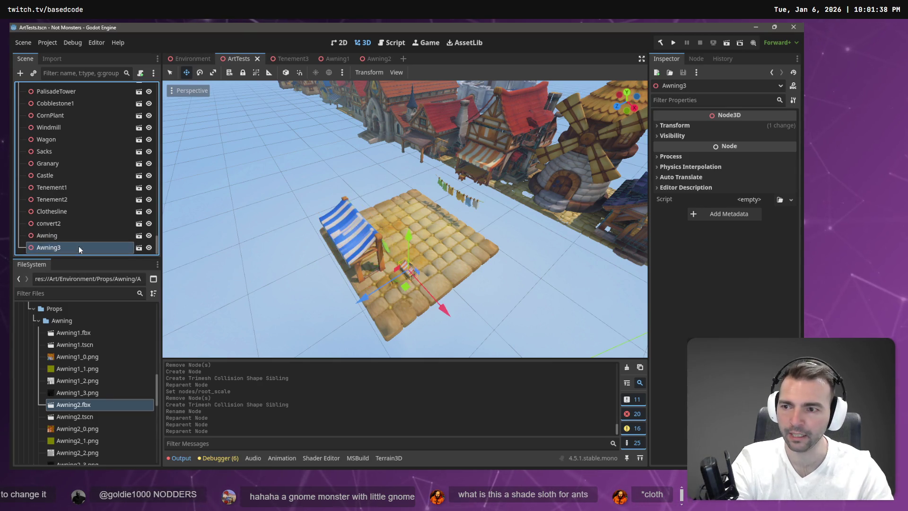
{"action": "key", "text": "Delete"}
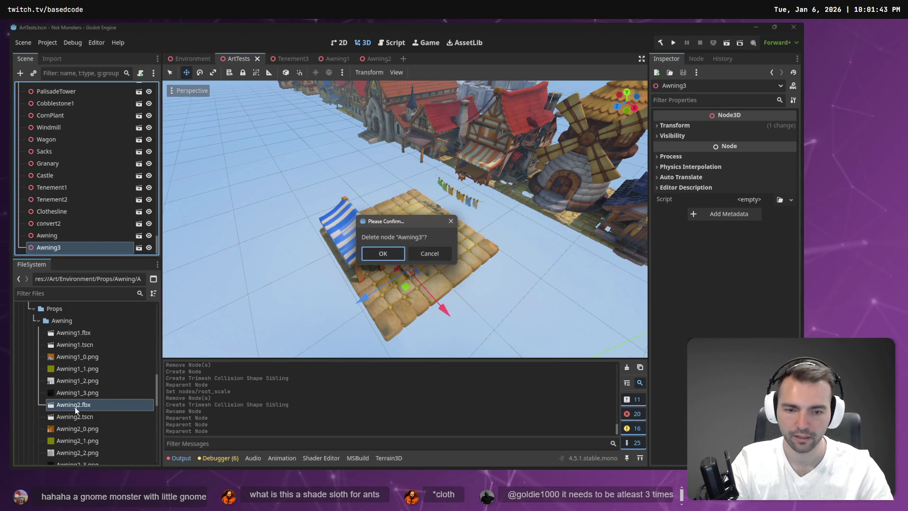
{"action": "key", "text": "Return"}
{"action": "mouse_move", "coordinate": [78, 415]}
{"action": "left_mouse_down"}
{"action": "mouse_move", "coordinate": [390, 282]}
{"action": "mouse_move", "coordinate": [390, 293]}
{"action": "left_mouse_up"}
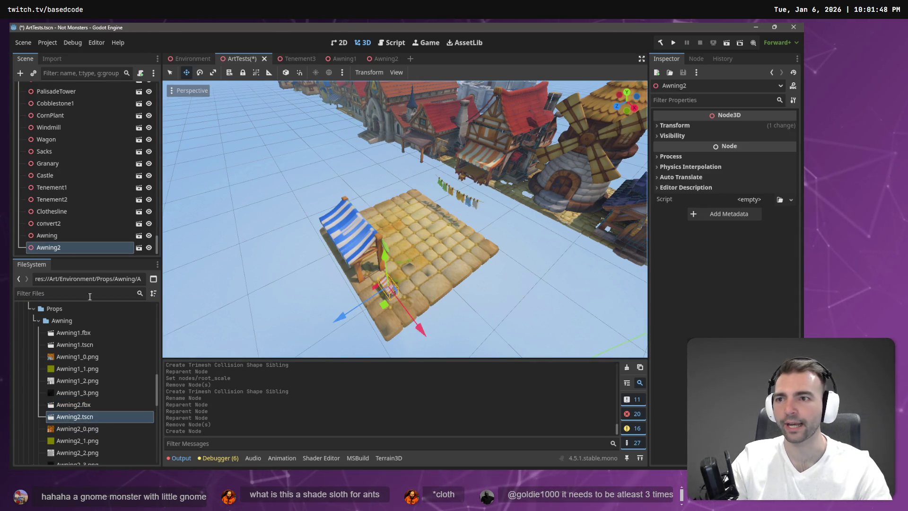
- Reimport Awning2.fbx at root scale 4.5
{"action": "left_click", "coordinate": [46, 61]}
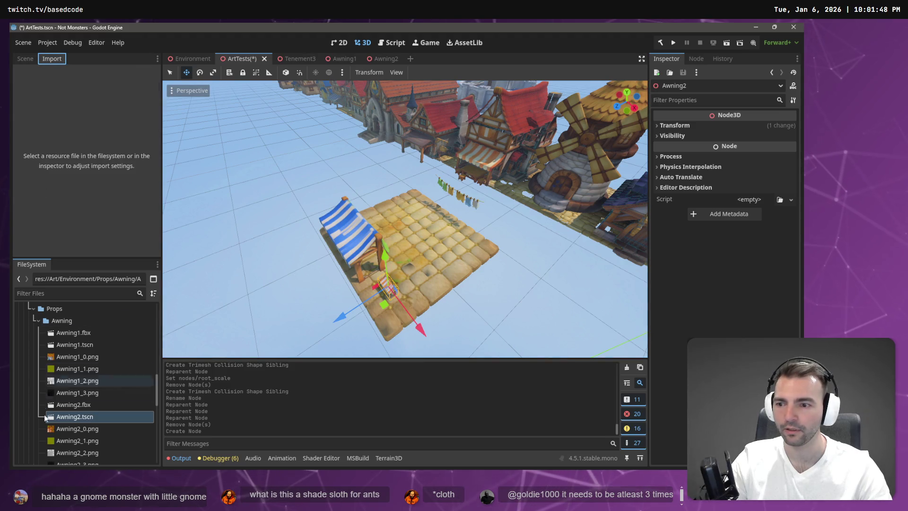
{"action": "left_click", "coordinate": [82, 405]}
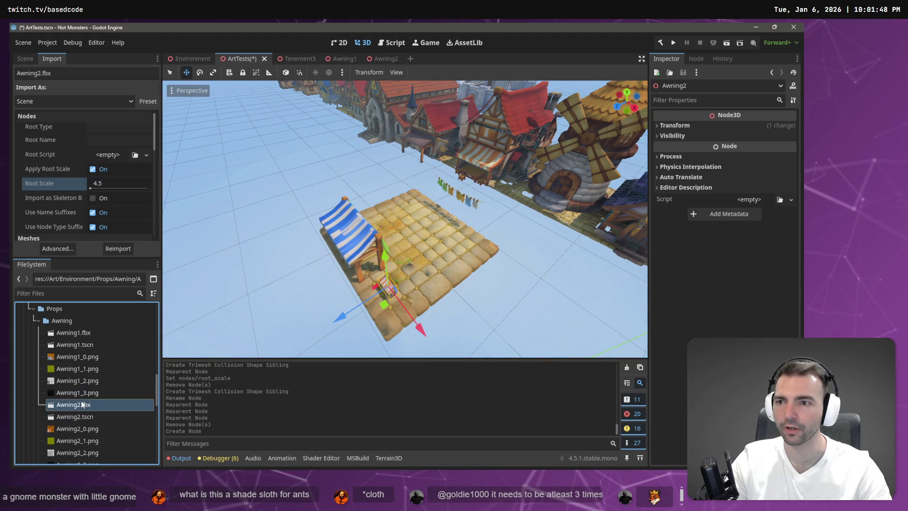
{"action": "left_click", "coordinate": [112, 249]}
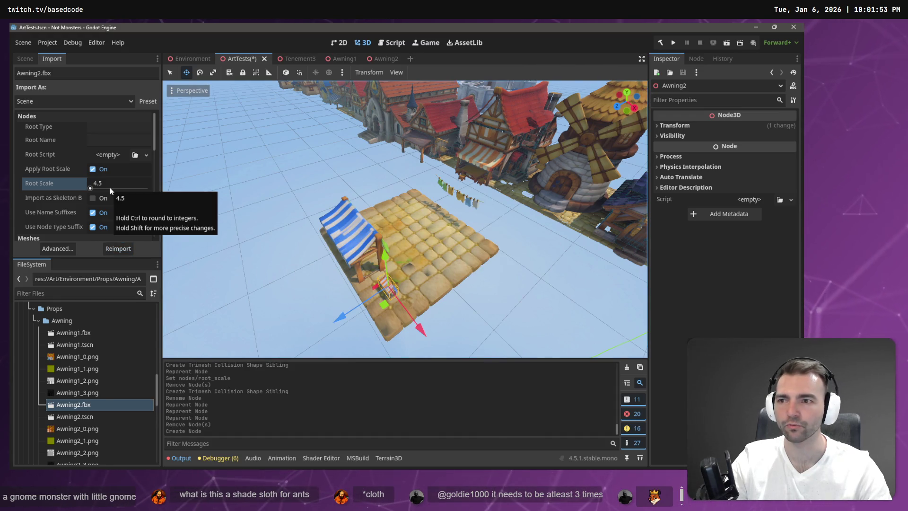
- Return to the Awning2 scene and orbit around the scaled-up awning and its collision shape
{"action": "left_click", "coordinate": [376, 59]}
{"action": "mouse_move", "coordinate": [369, 84]}
{"action": "left_mouse_down"}
{"action": "mouse_move", "coordinate": [360, 142]}
{"action": "mouse_move", "coordinate": [321, 236]}
{"action": "mouse_move", "coordinate": [360, 199]}
{"action": "left_mouse_up"}
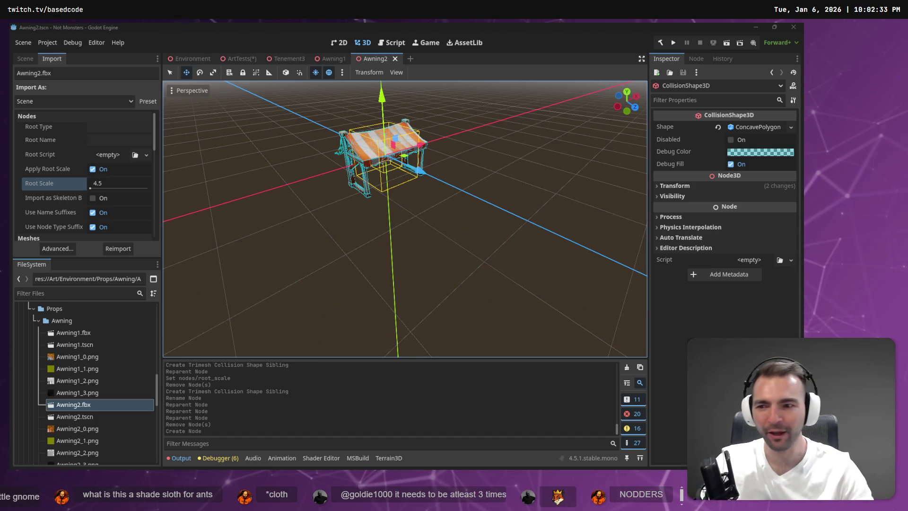
{"action": "left_click", "coordinate": [91, 417]}
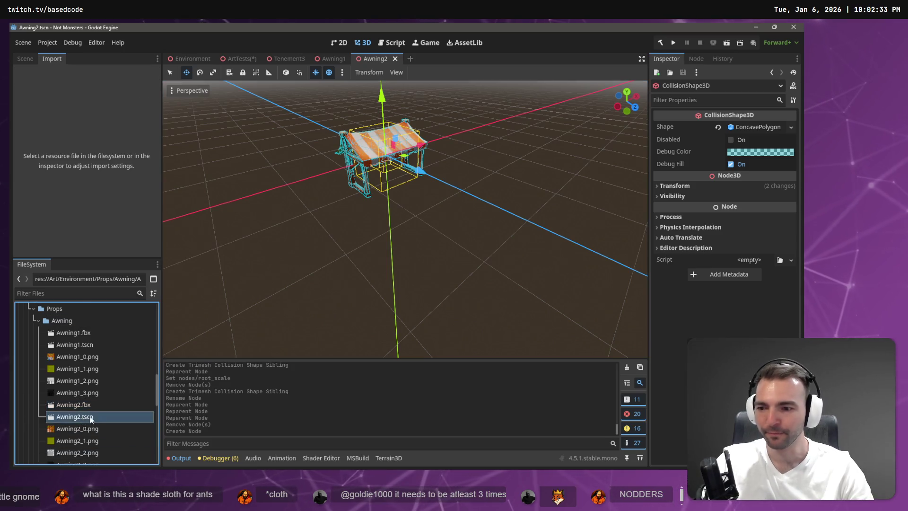
- Inspect the StaticBody3D and CollisionShape3D nodes in the Awning2 scene tree
{"action": "scroll", "coordinate": [92, 417], "scroll_direction": "down", "scroll_amount": 2}
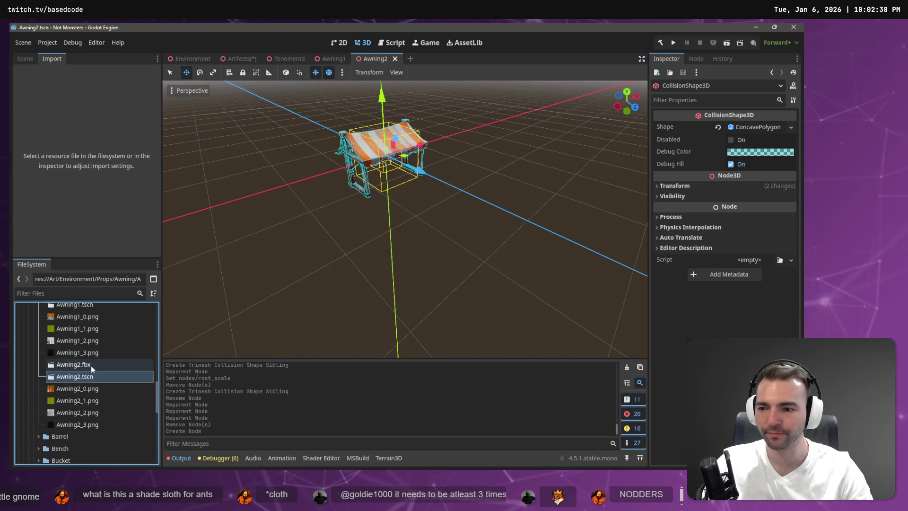
{"action": "left_click", "coordinate": [25, 59]}
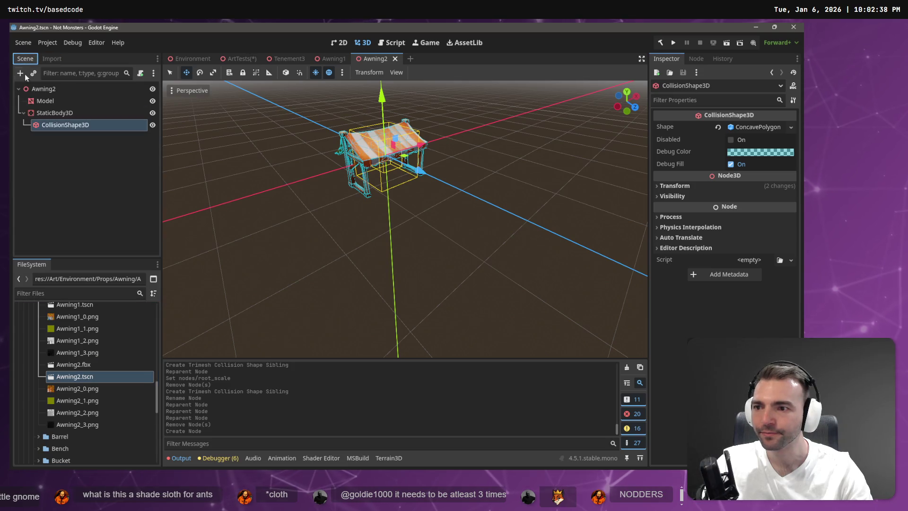
{"action": "left_click", "coordinate": [54, 113]}
{"action": "left_click", "coordinate": [65, 125]}
{"action": "left_click", "coordinate": [76, 111]}
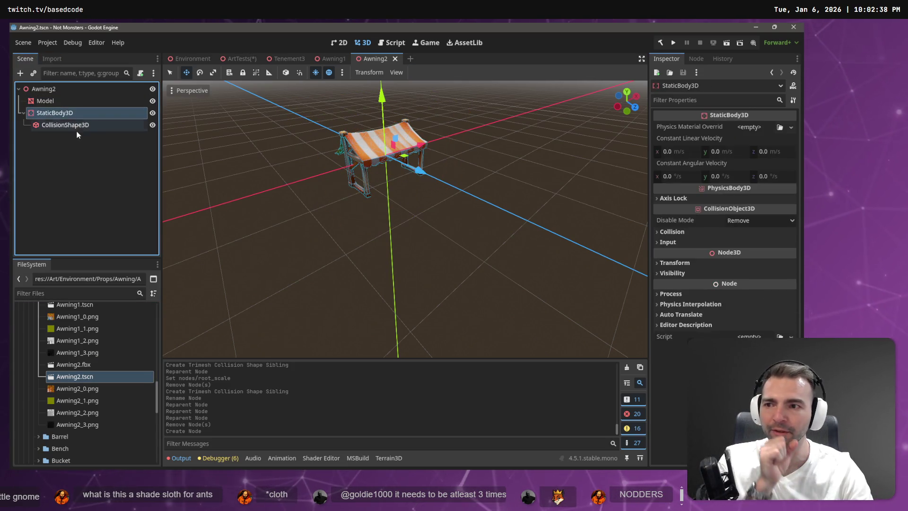
{"action": "left_click", "coordinate": [78, 136]}
{"action": "left_click", "coordinate": [77, 130]}
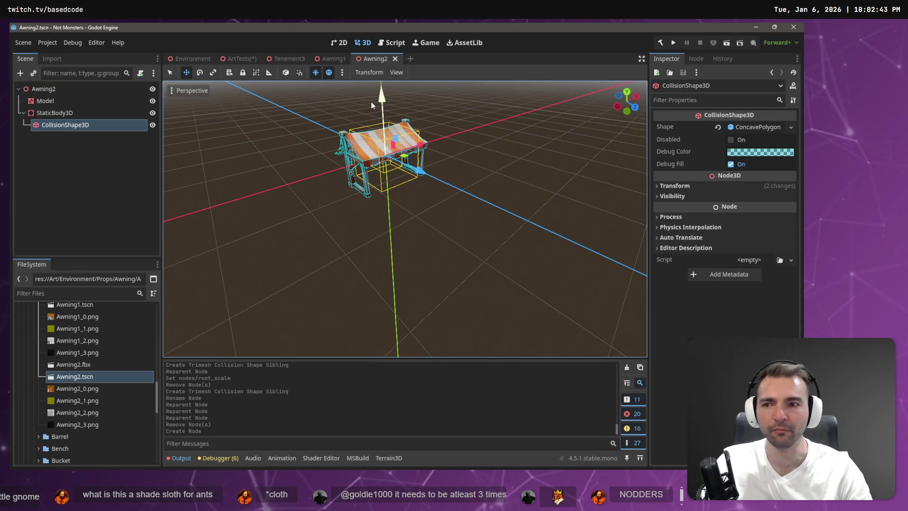
- Delete the Model mesh node and the CollisionShape3D node from the Awning2 scene
{"action": "left_click", "coordinate": [79, 103]}
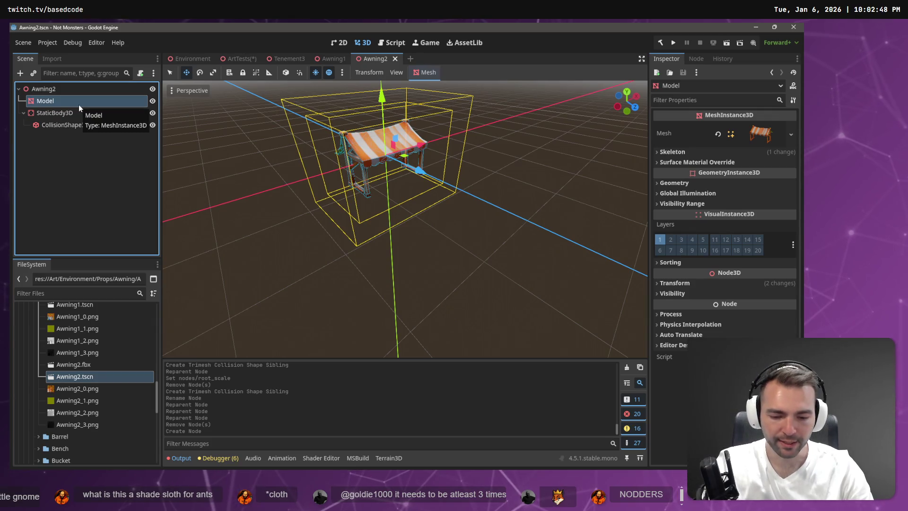
{"action": "key", "text": "Delete"}
{"action": "key", "text": "Return"}
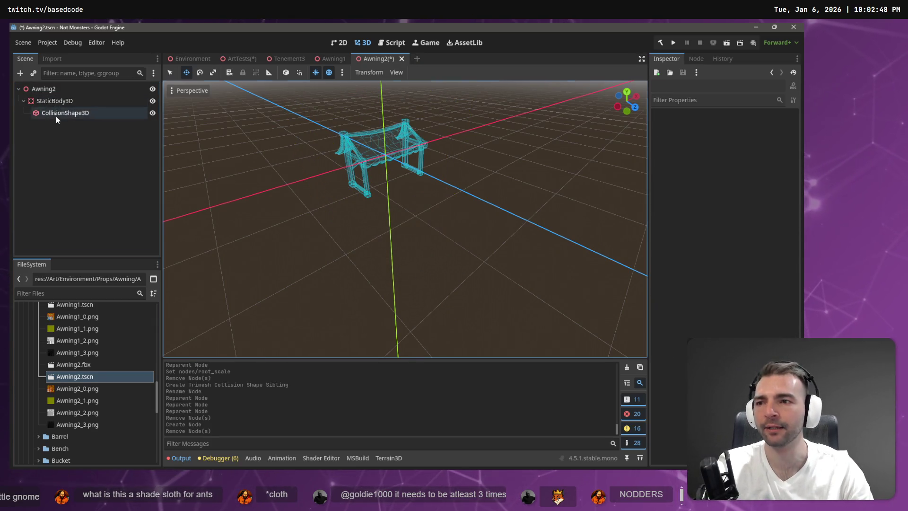
{"action": "left_click", "coordinate": [57, 118]}
{"action": "key", "text": "Delete"}
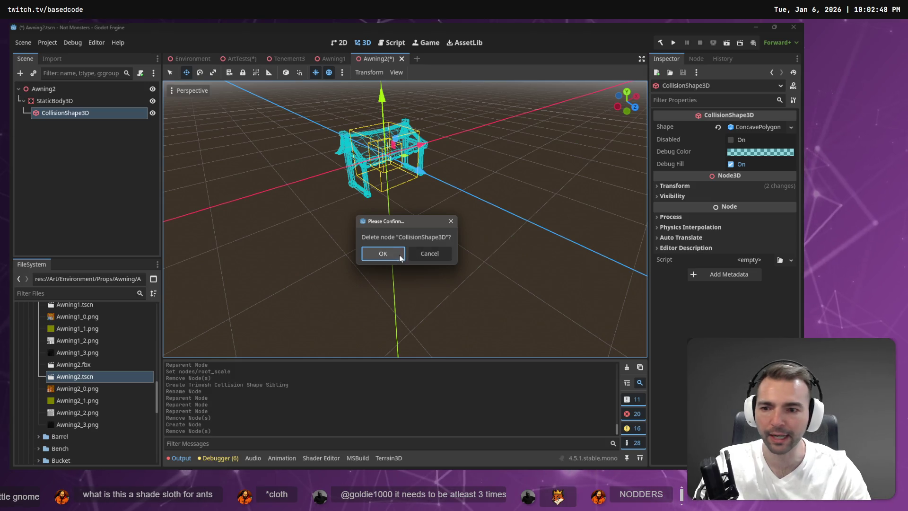
{"action": "left_click", "coordinate": [401, 258]}
- Add Awning2.fbx under the root, raise it 0.46, and save the Awning2 scene
{"action": "left_click_drag", "start_coordinate": [84, 368], "coordinate": [94, 145]}
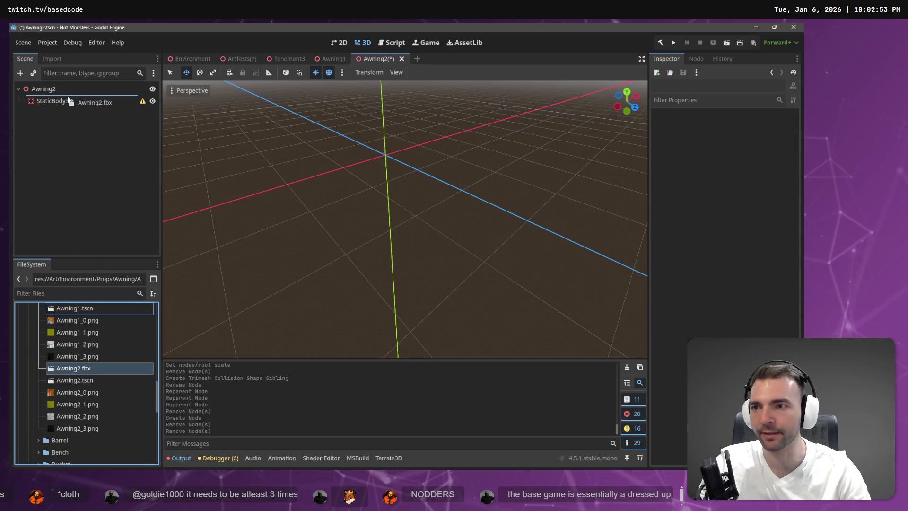
{"action": "left_click_drag", "start_coordinate": [67, 98], "coordinate": [72, 99]}
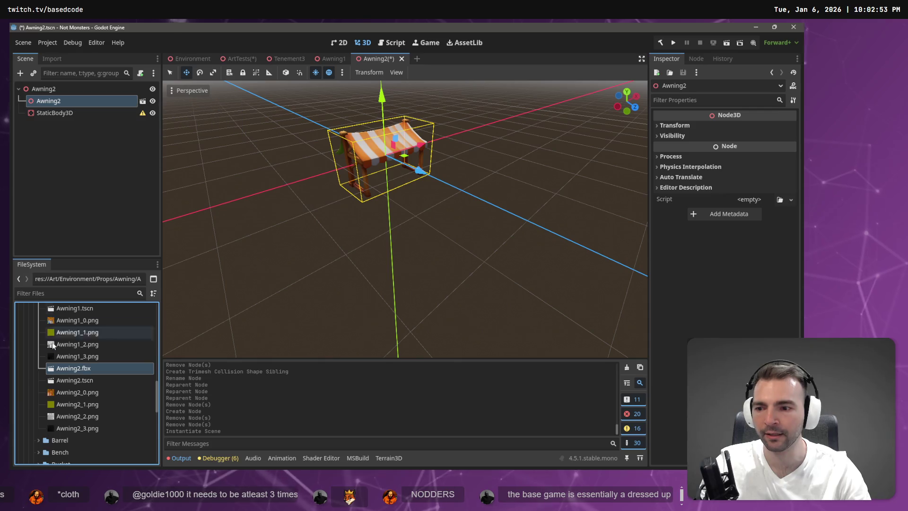
{"action": "left_click", "coordinate": [52, 59]}
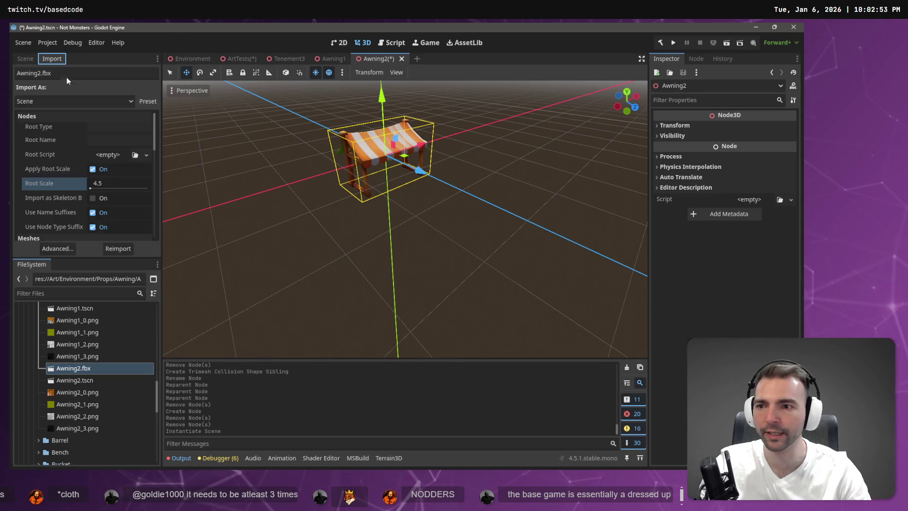
{"action": "left_click_drag", "start_coordinate": [381, 97], "coordinate": [387, 55]}
{"action": "key", "text": "ctrl+s"}
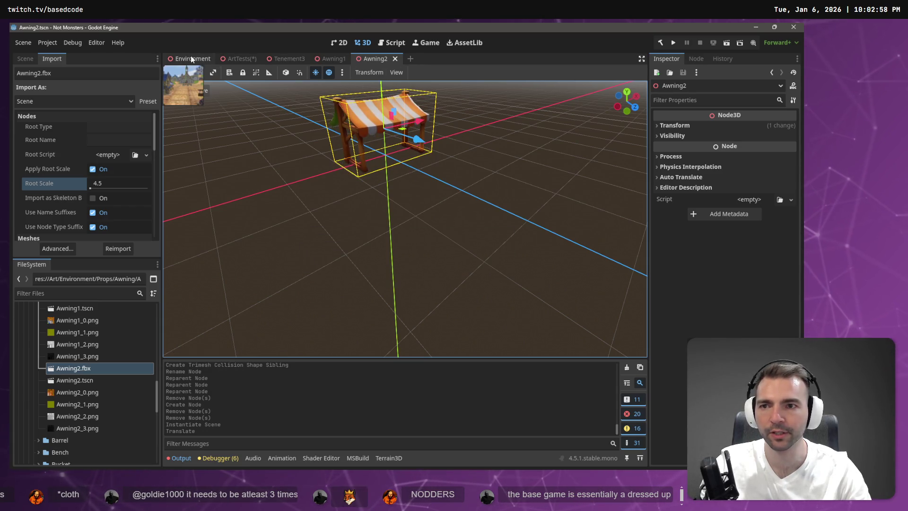
{"action": "left_click", "coordinate": [191, 57]}
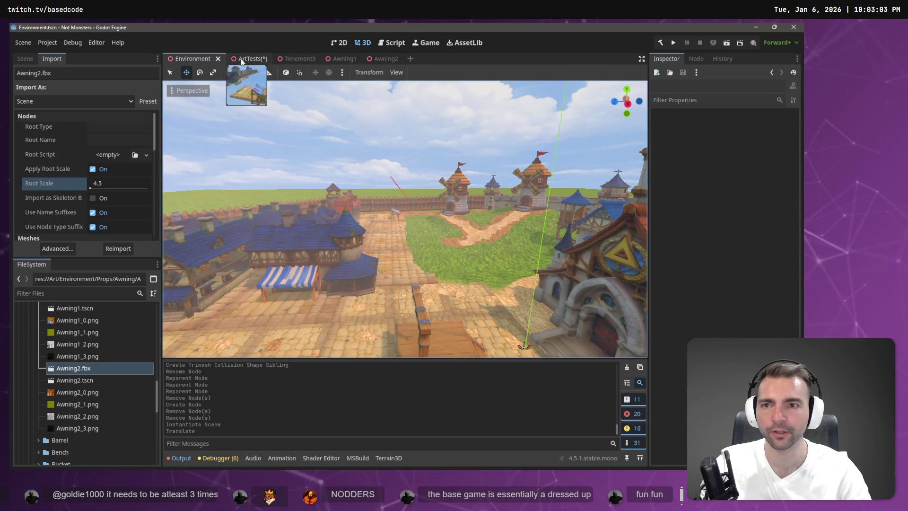
- Replace the old Awning2 node in ArtTests with a fresh Awning2.tscn instance on the cobblestone tile
{"action": "left_click", "coordinate": [238, 58]}
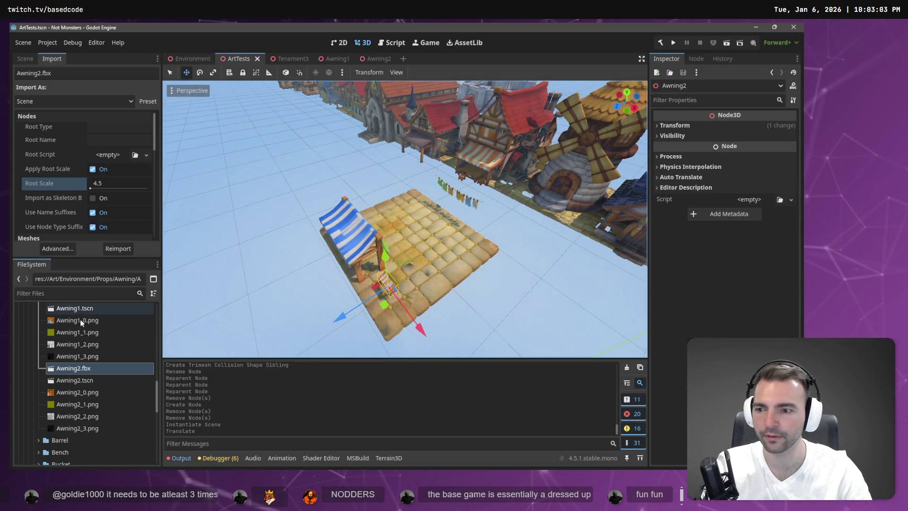
{"action": "left_click", "coordinate": [26, 59]}
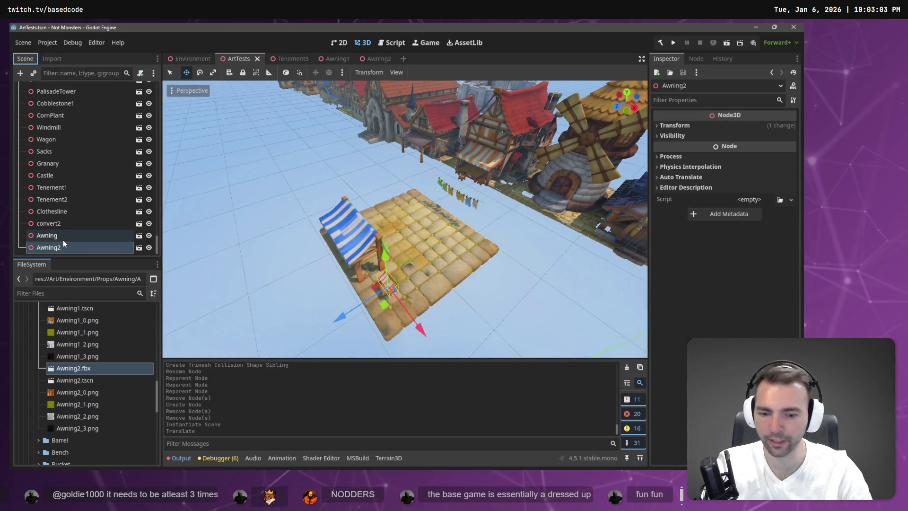
{"action": "key", "text": "Delete"}
{"action": "left_click", "coordinate": [384, 254]}
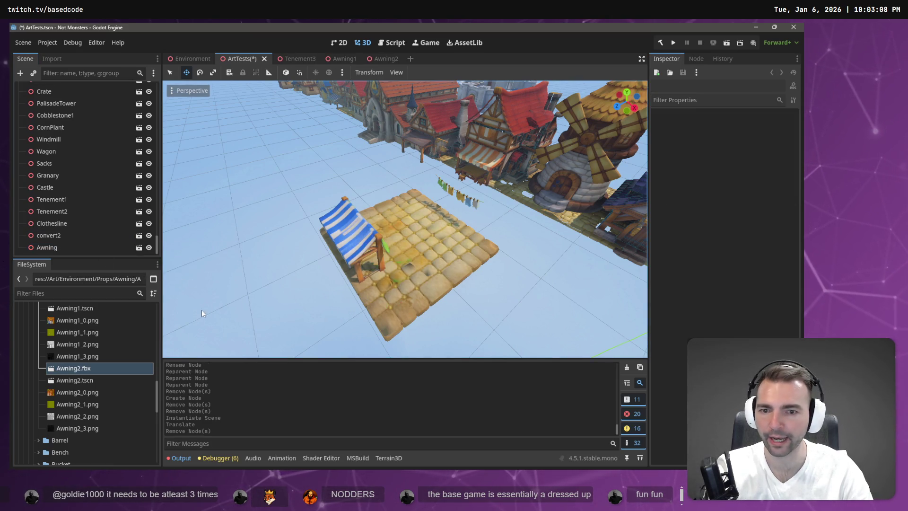
{"action": "left_click_drag", "start_coordinate": [82, 380], "coordinate": [392, 294]}
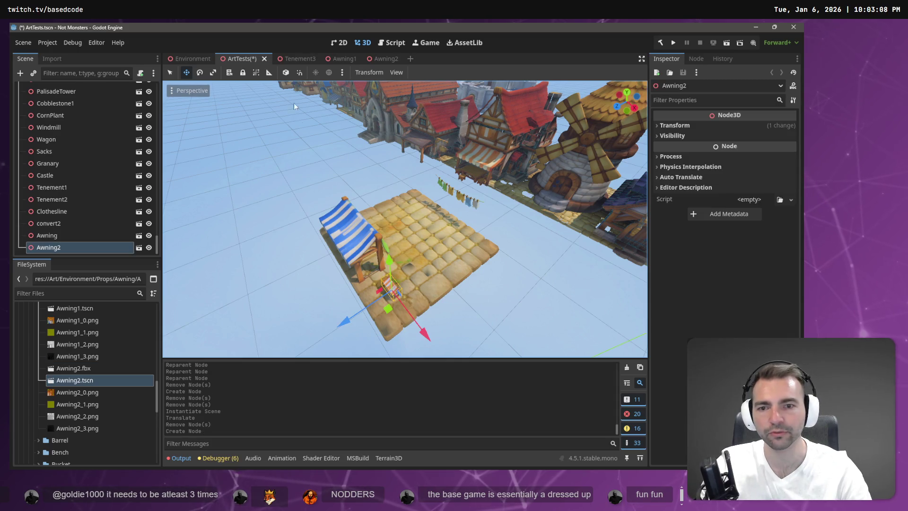
- Back in the Awning2 scene, bring up the Awning2.fbx import settings
{"action": "left_click", "coordinate": [373, 56]}
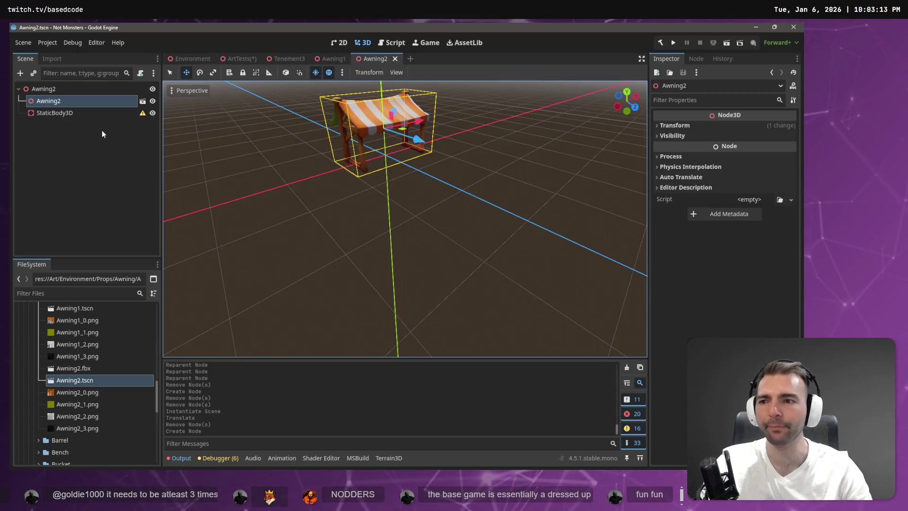
{"action": "left_click", "coordinate": [78, 112]}
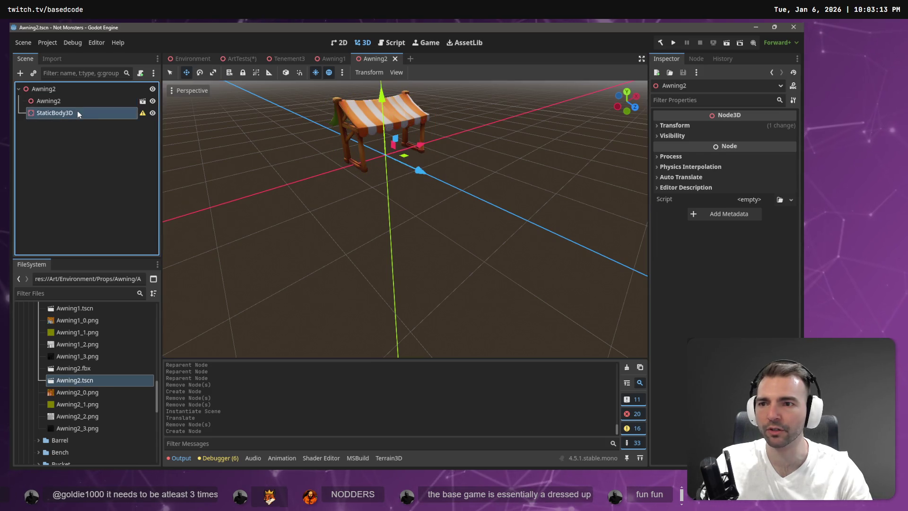
{"action": "left_click", "coordinate": [76, 103]}
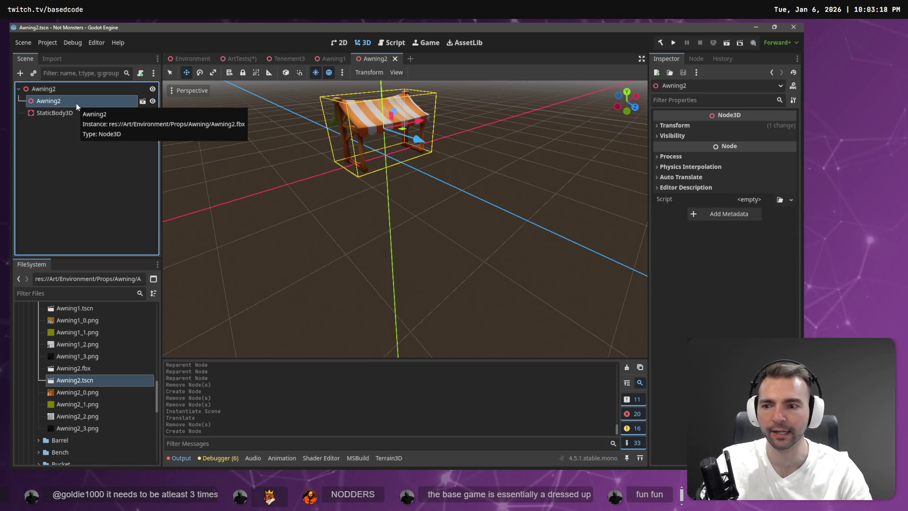
{"action": "left_click", "coordinate": [74, 368]}
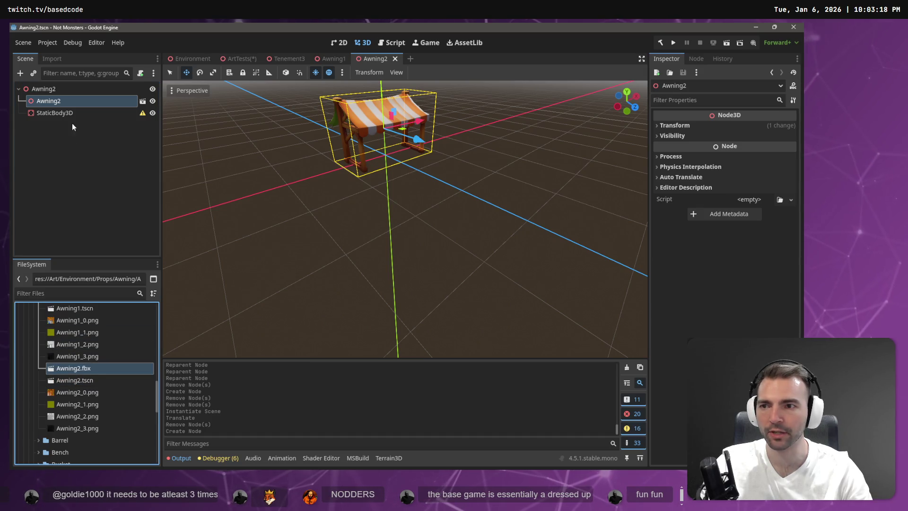
{"action": "left_click", "coordinate": [52, 58]}
- Reimport Awning2.fbx at root scale 10.0, save, and check the enlarged awning in ArtTests
{"action": "left_click", "coordinate": [121, 188]}
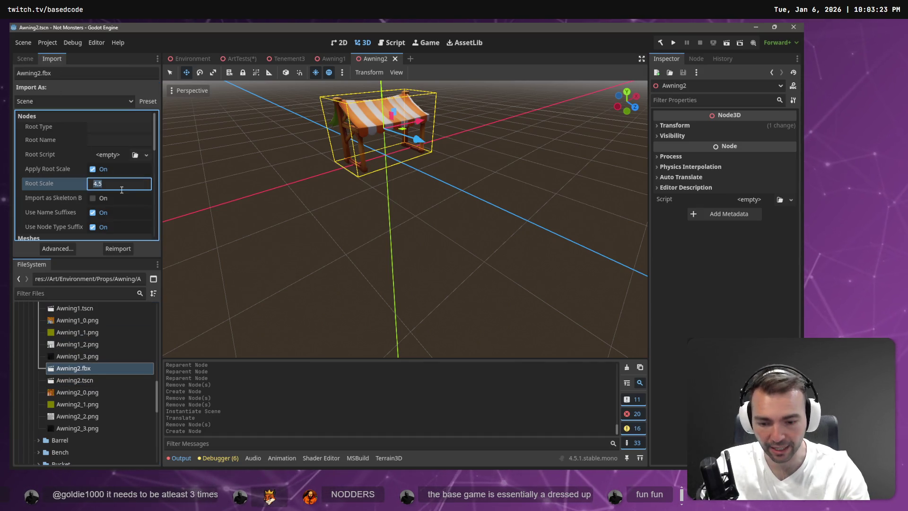
{"action": "type", "text": "10"}
{"action": "key", "text": "Return"}
{"action": "left_click", "coordinate": [118, 248]}
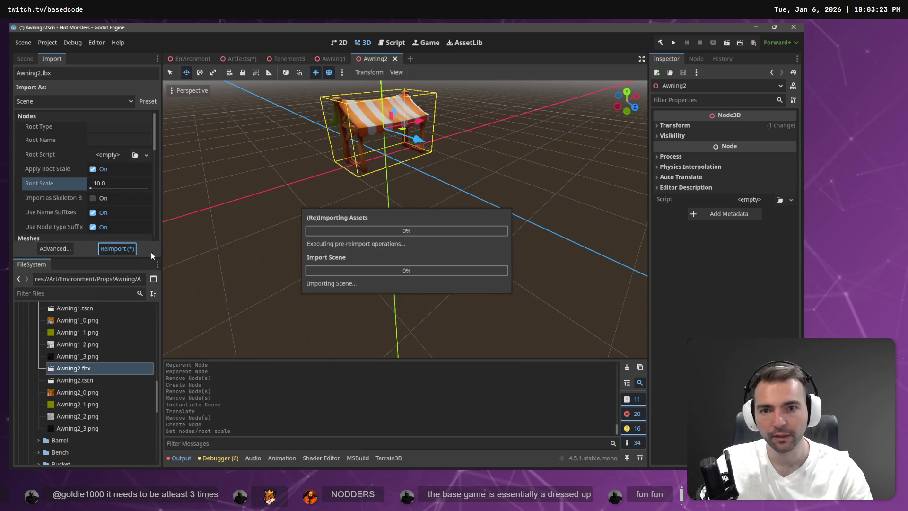
{"action": "scroll", "coordinate": [444, 193], "scroll_direction": "down", "scroll_amount": 5}
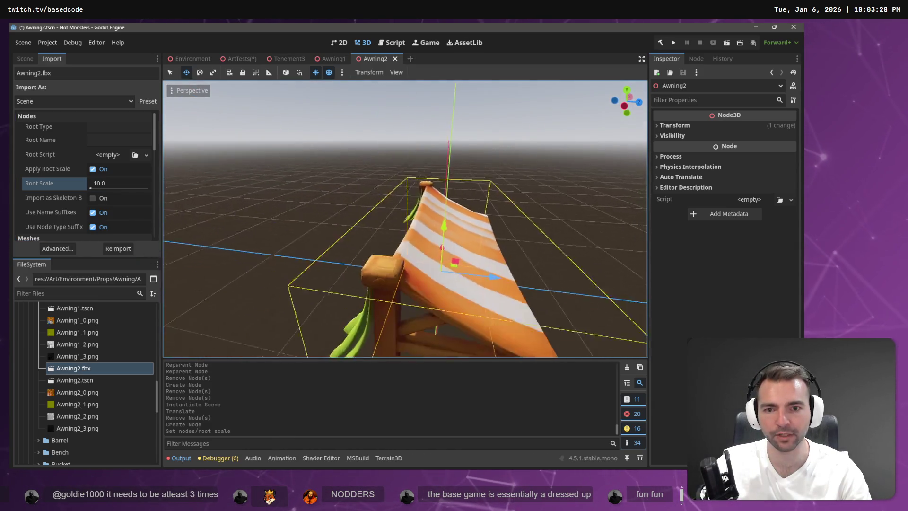
{"action": "mouse_move", "coordinate": [445, 193]}
{"action": "left_mouse_down"}
{"action": "mouse_move", "coordinate": [487, 208]}
{"action": "mouse_move", "coordinate": [441, 153]}
{"action": "left_mouse_up"}
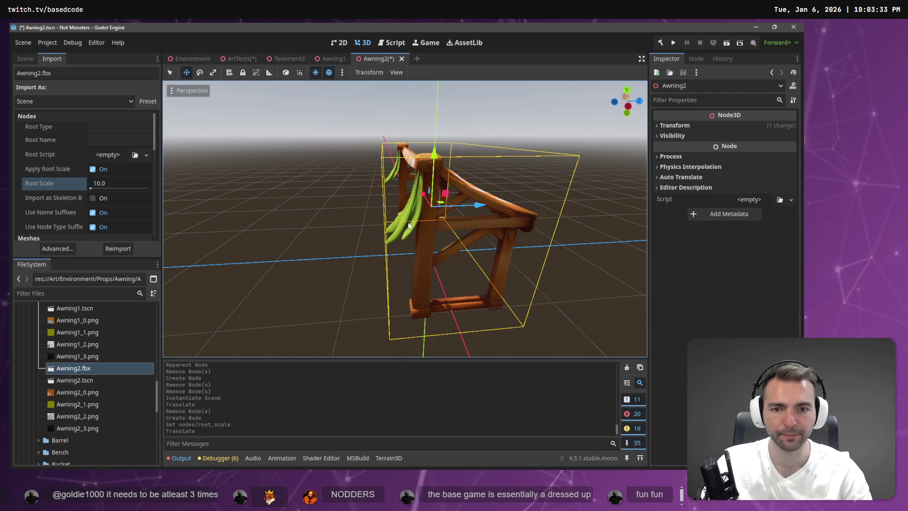
{"action": "key", "text": "ctrl+s"}
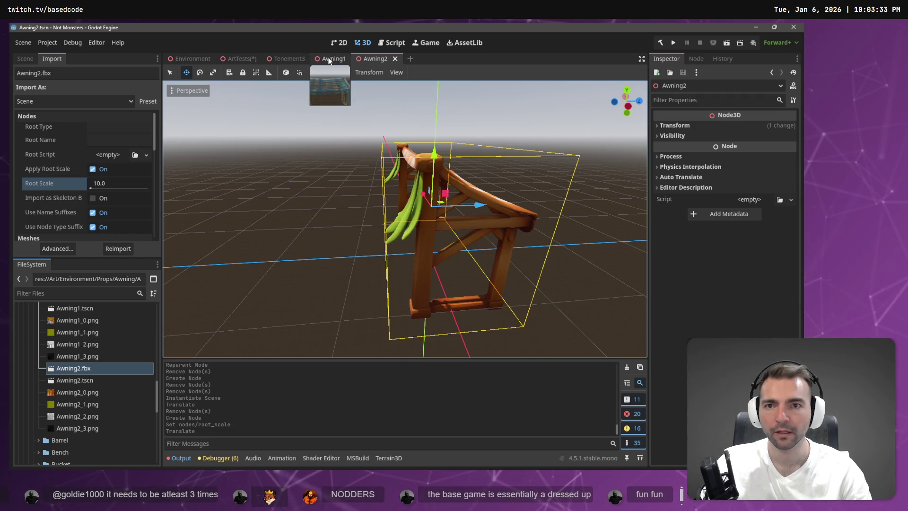
{"action": "left_click", "coordinate": [192, 61]}
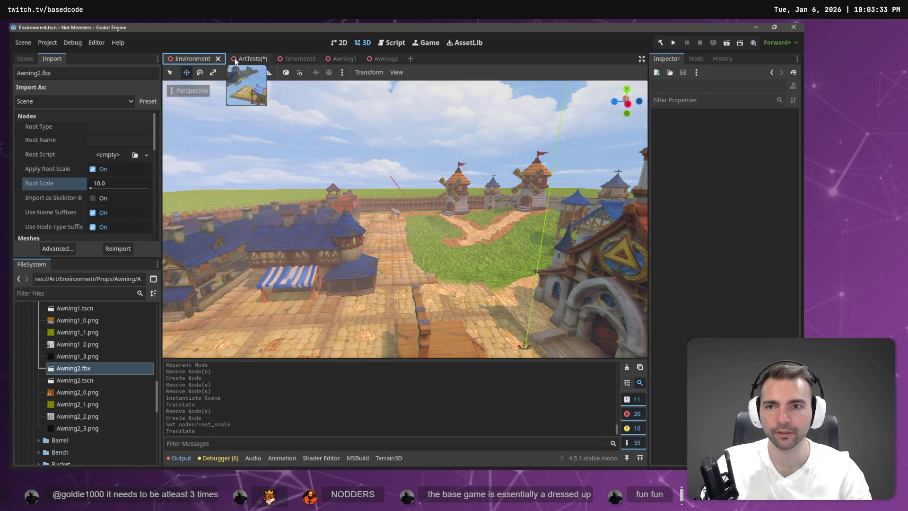
{"action": "left_click", "coordinate": [234, 58]}
{"action": "right_click", "coordinate": [359, 172]}
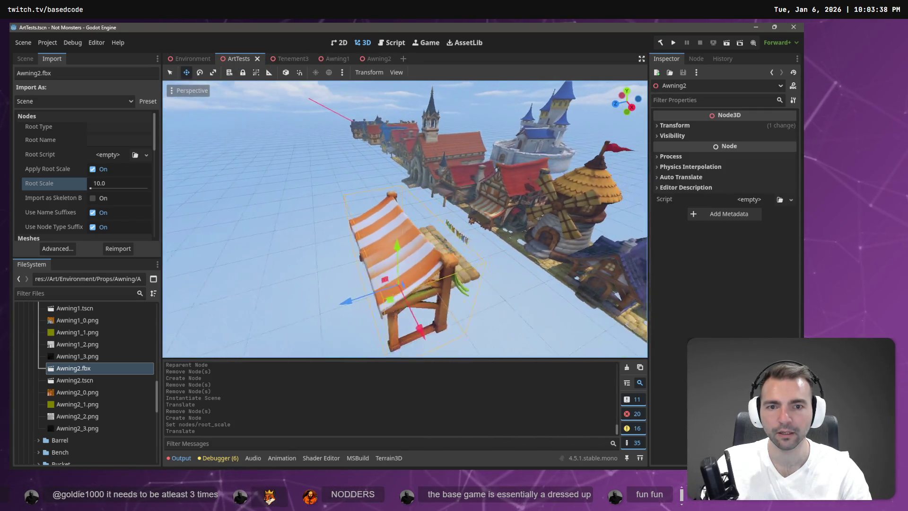
{"action": "key", "text": "f"}
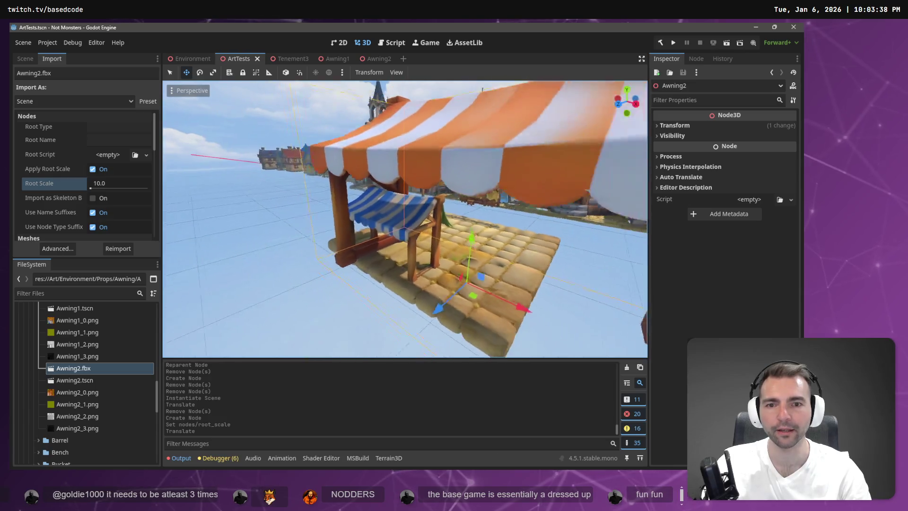
- Set the Awning2.fbx root scale back to 4.5 and reimport it
{"action": "left_click", "coordinate": [117, 183]}
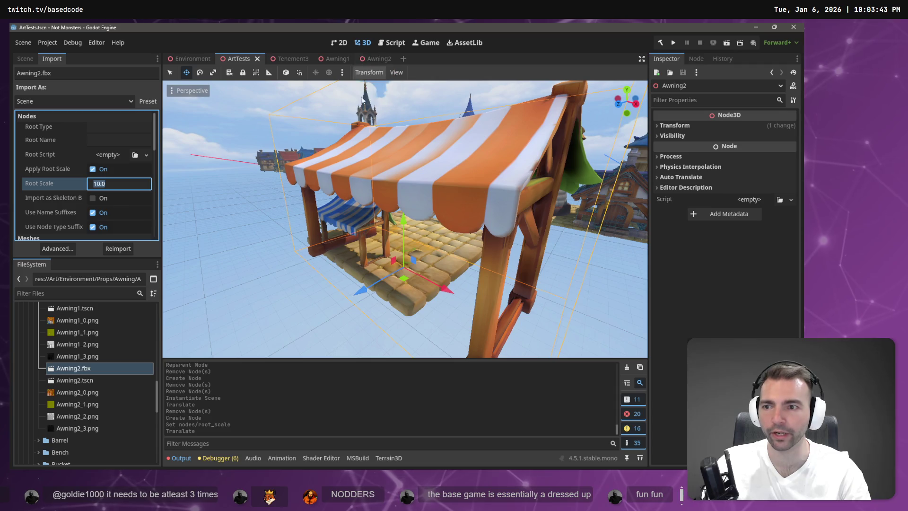
{"action": "type", "text": "4/"}
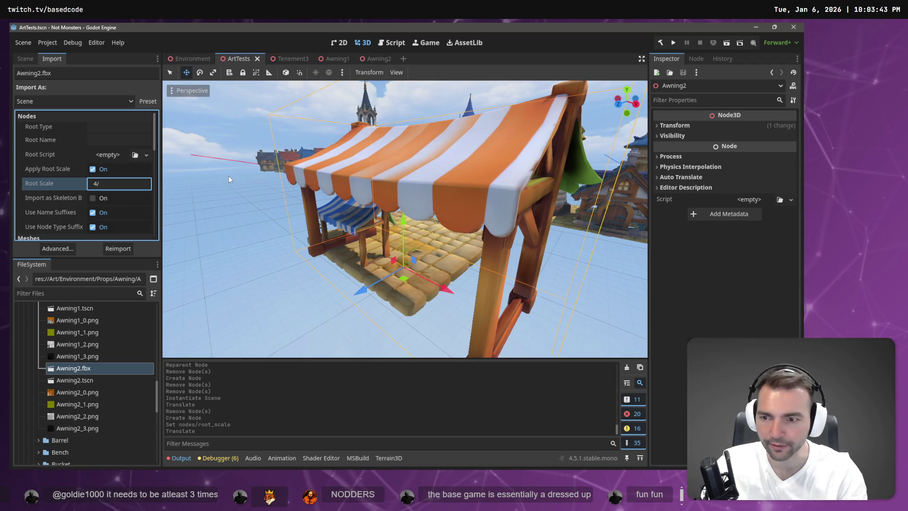
{"action": "key", "text": "BackSpace"}
{"action": "type", "text": ".5"}
{"action": "key", "text": "Return"}
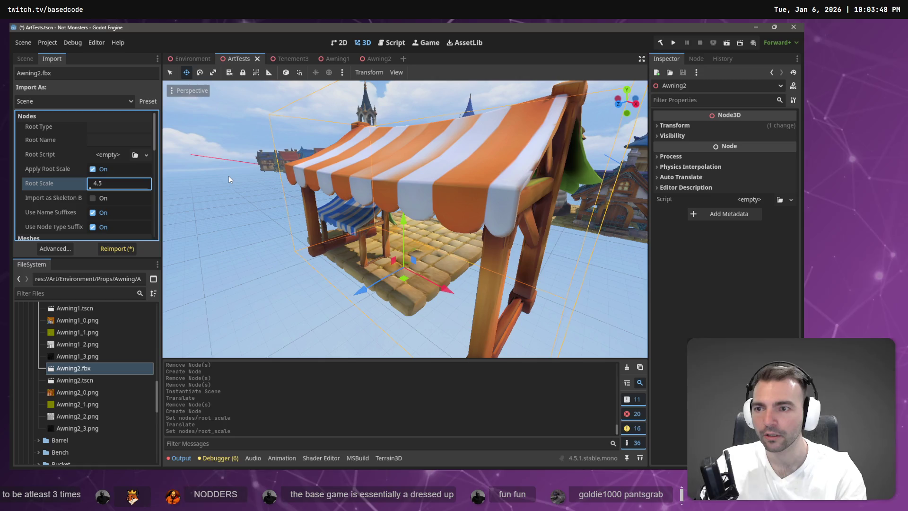
{"action": "left_click", "coordinate": [131, 251]}
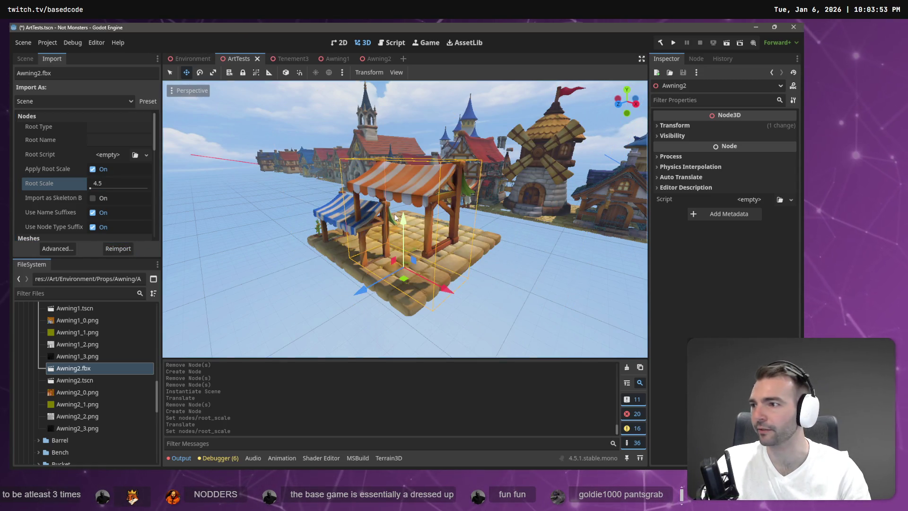
- Move the orange-striped awning along Y, X and Z onto the platform beside the blue awning
{"action": "left_click_drag", "start_coordinate": [405, 223], "coordinate": [413, 262]}
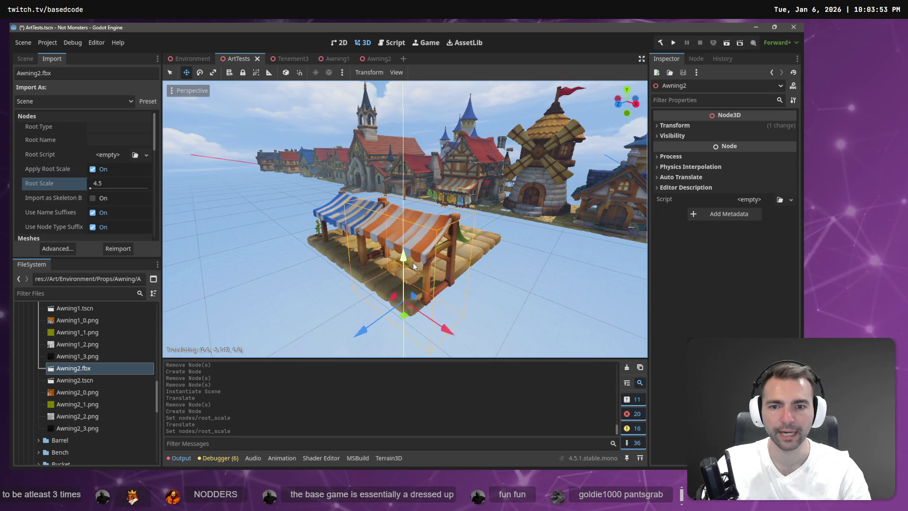
{"action": "left_click_drag", "start_coordinate": [444, 334], "coordinate": [470, 346]}
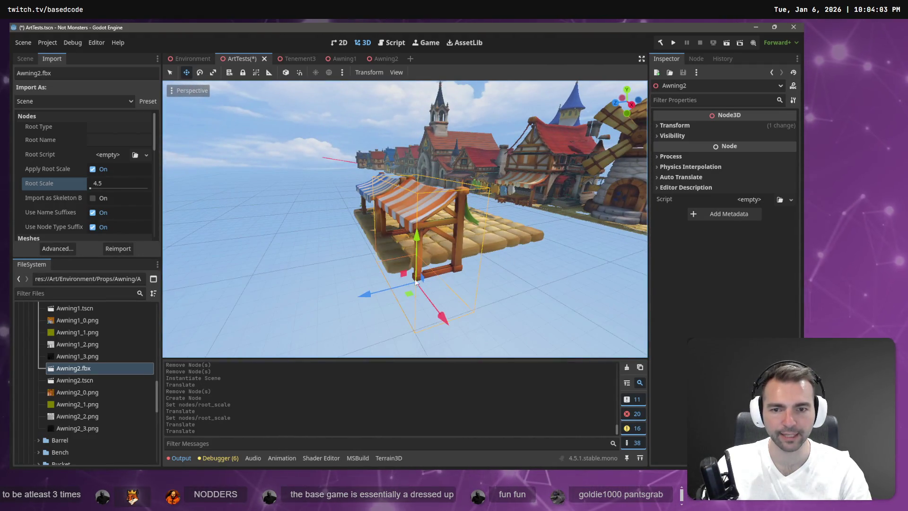
{"action": "left_click_drag", "start_coordinate": [359, 296], "coordinate": [356, 300]}
{"action": "left_click", "coordinate": [363, 61]}
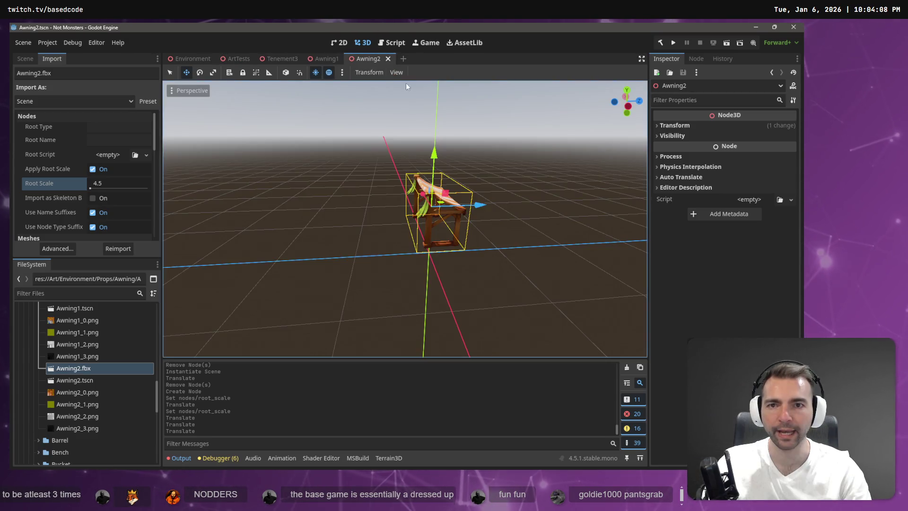
- Open the imported Awning2.fbx scene anyway and paste its mesh node into Awning2.tscn
{"action": "left_click", "coordinate": [355, 178]}
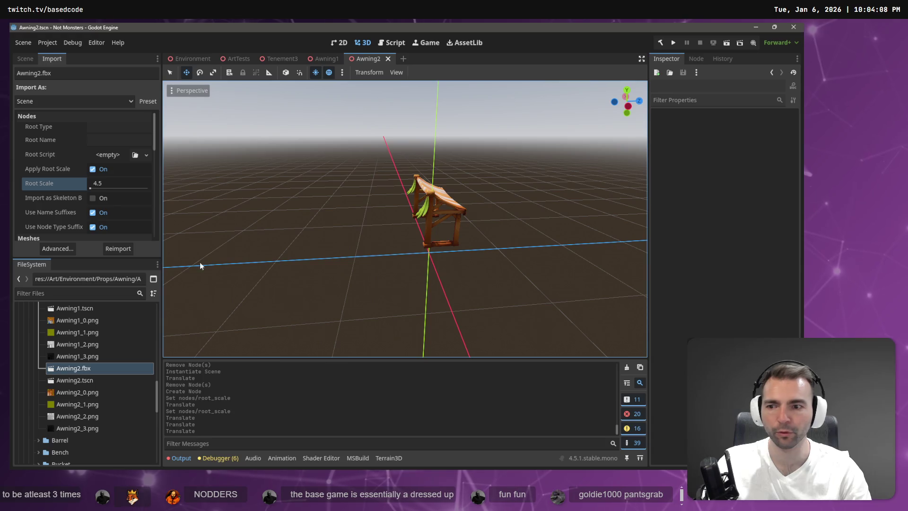
{"action": "left_click", "coordinate": [25, 59]}
{"action": "left_click", "coordinate": [61, 100]}
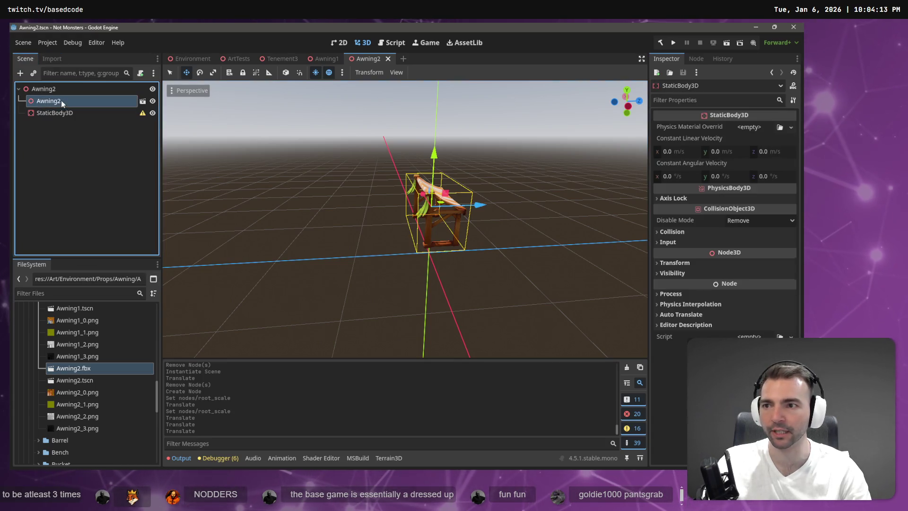
{"action": "left_click", "coordinate": [142, 101]}
{"action": "left_click", "coordinate": [400, 258]}
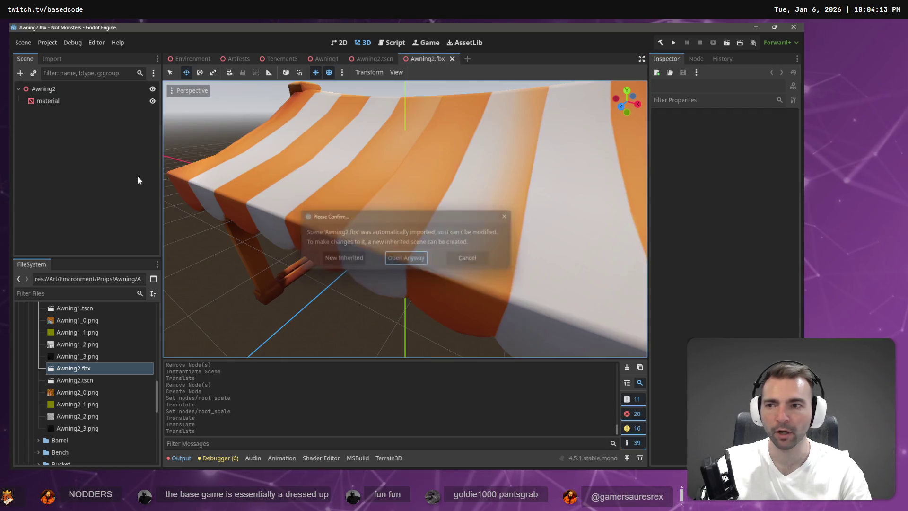
{"action": "left_click", "coordinate": [452, 59]}
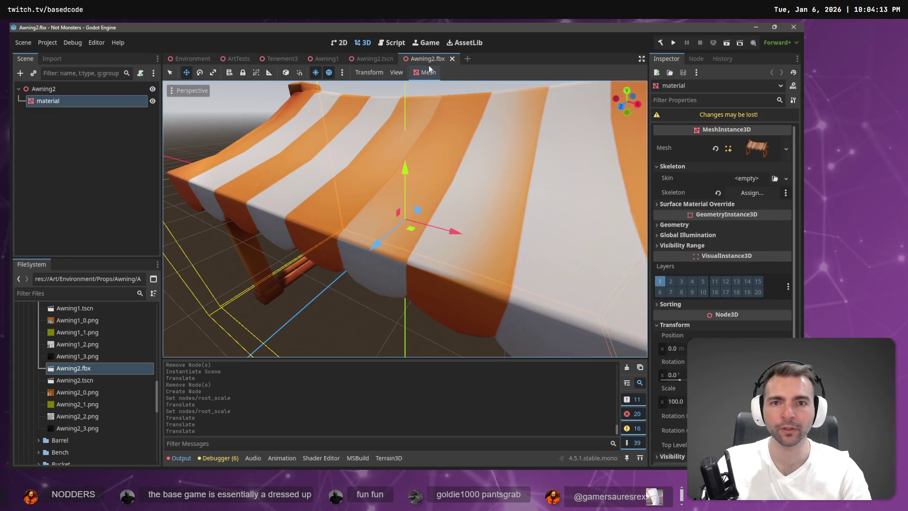
{"action": "left_click", "coordinate": [154, 131]}
{"action": "key", "text": "ctrl+v"}
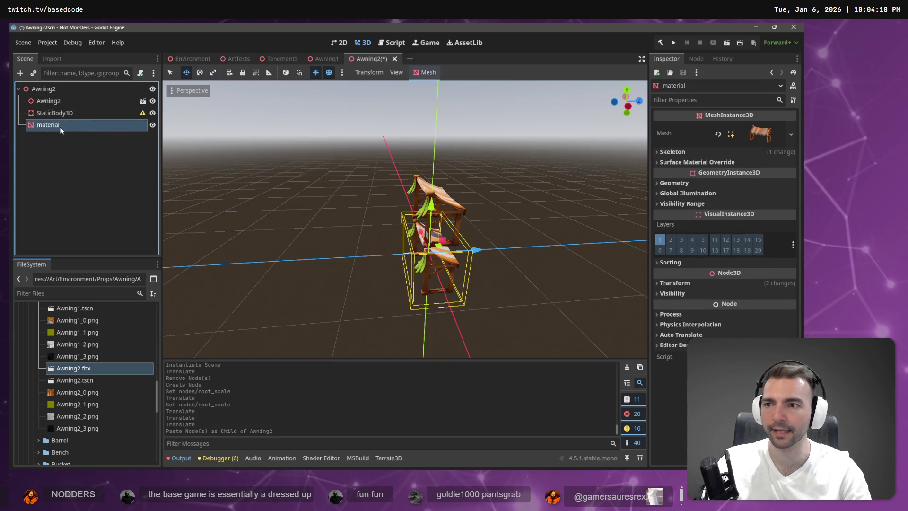
{"action": "left_click_drag", "start_coordinate": [69, 118], "coordinate": [71, 103]}
- Delete the old Awning2 instance and rename the pasted mesh node to Model
{"action": "left_click", "coordinate": [67, 109]}
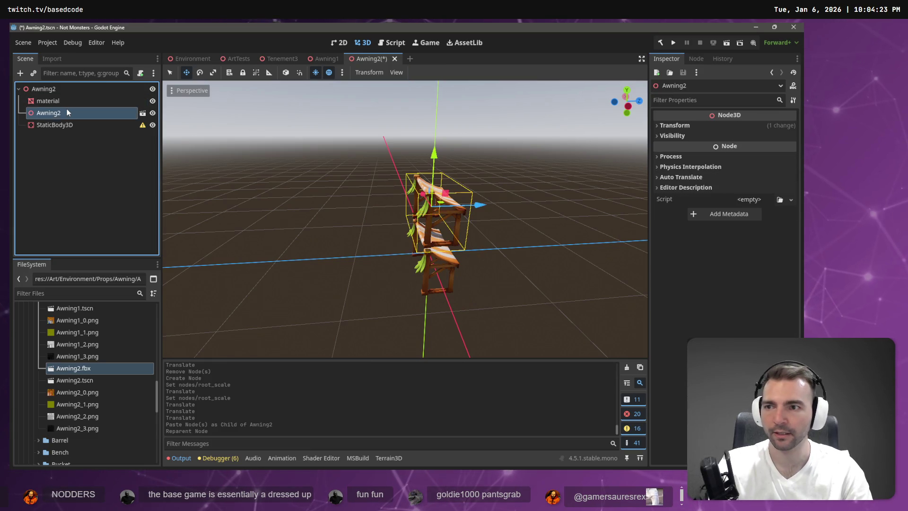
{"action": "key", "text": "Delete"}
{"action": "key", "text": "Return"}
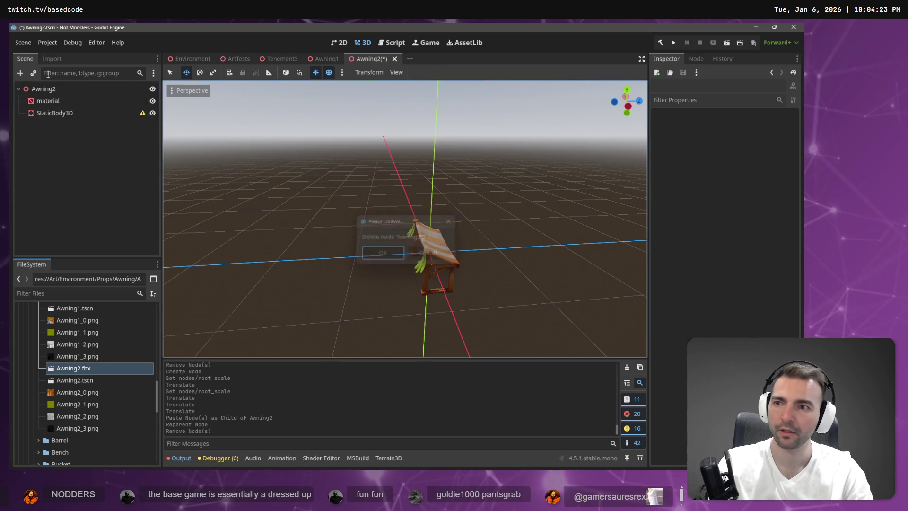
{"action": "double_click", "coordinate": [50, 101]}
{"action": "type", "text": "del"}
{"action": "key", "text": "Return"}
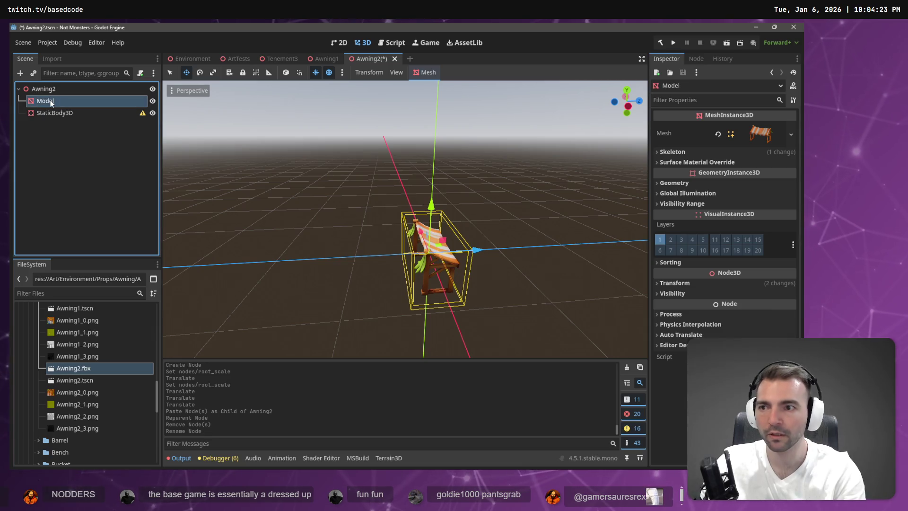
- Create a trimesh collision shape from the mesh and place it under StaticBody3D
{"action": "left_click", "coordinate": [417, 73]}
{"action": "left_click", "coordinate": [428, 85]}
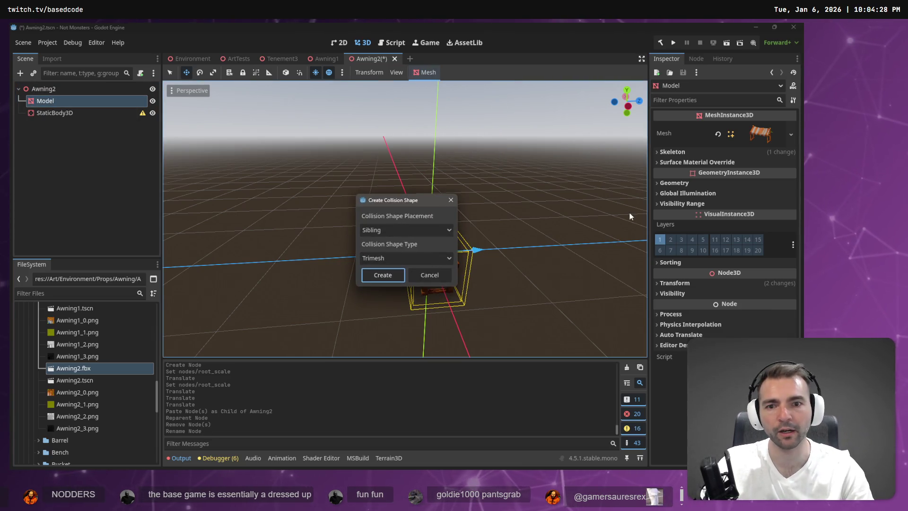
{"action": "left_click", "coordinate": [383, 275]}
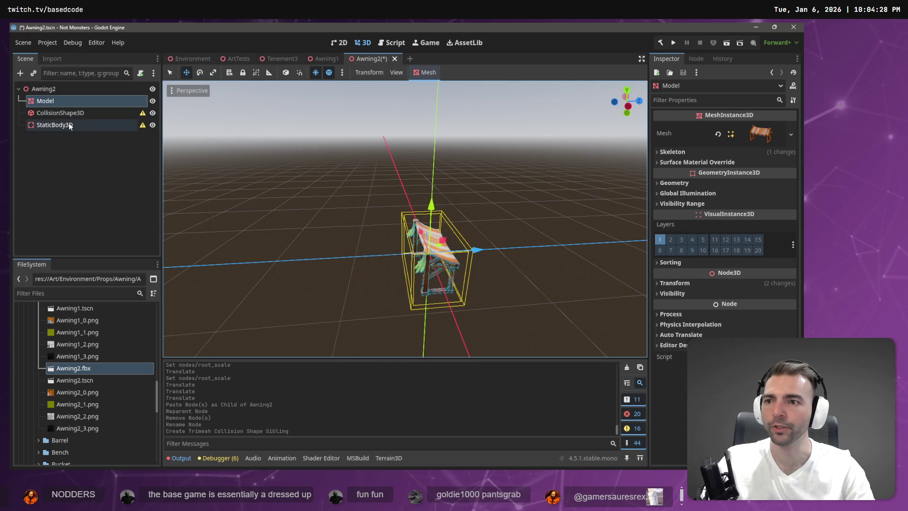
{"action": "left_click", "coordinate": [52, 112]}
{"action": "mouse_move", "coordinate": [52, 113]}
{"action": "left_mouse_down"}
{"action": "mouse_move", "coordinate": [66, 132]}
{"action": "mouse_move", "coordinate": [59, 125]}
{"action": "left_mouse_up"}
{"action": "left_click", "coordinate": [75, 149]}
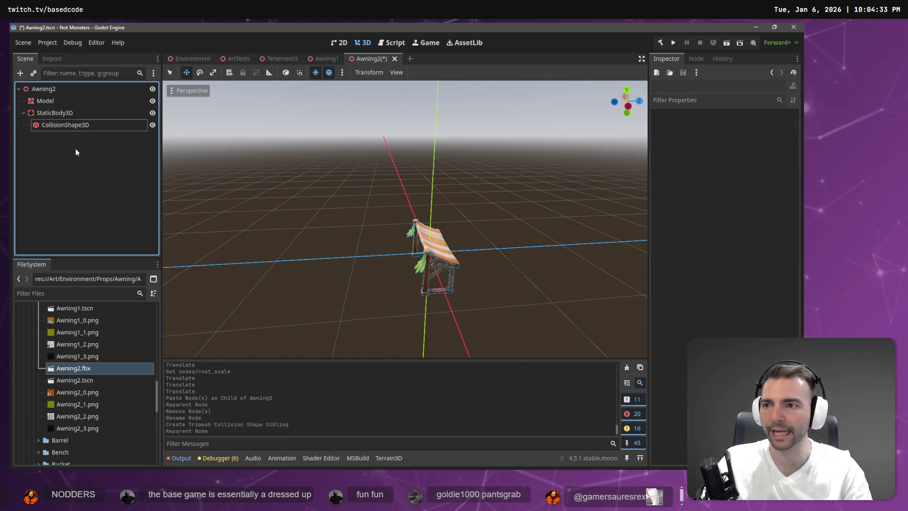
- Save Awning2, raise the ArtTests Awning2 onto the platform beside the blue awning, and save ArtTests
{"action": "key", "text": "ctrl+s"}
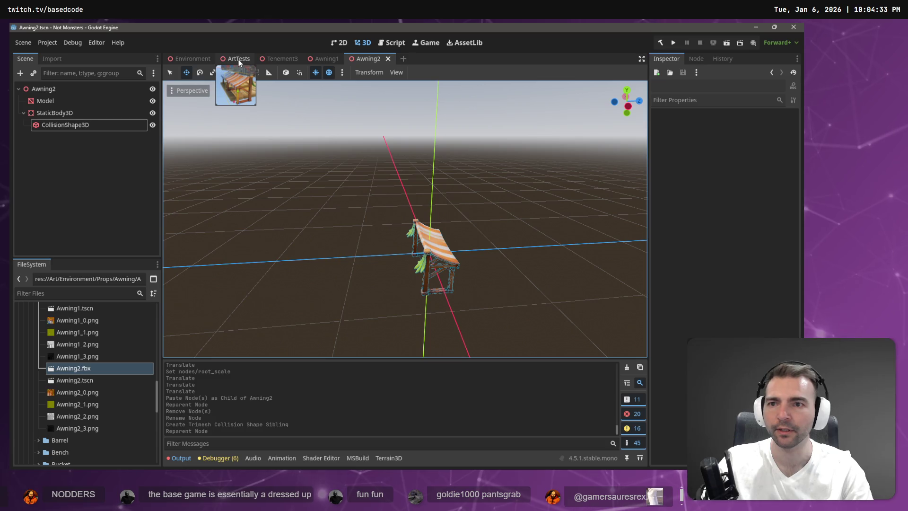
{"action": "left_click", "coordinate": [239, 58]}
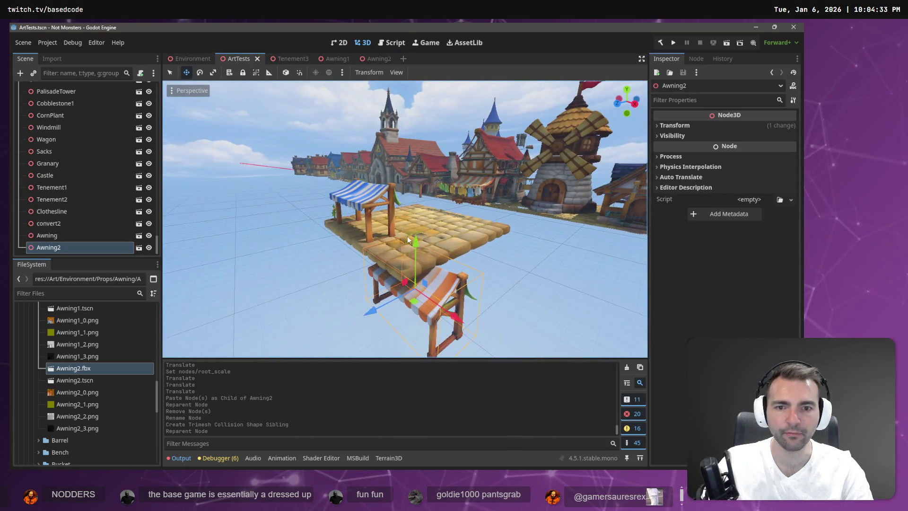
{"action": "mouse_move", "coordinate": [417, 244]}
{"action": "left_mouse_down"}
{"action": "mouse_move", "coordinate": [424, 171]}
{"action": "mouse_move", "coordinate": [372, 148]}
{"action": "left_mouse_up"}
{"action": "left_click_drag", "start_coordinate": [371, 147], "coordinate": [354, 141]}
{"action": "left_click", "coordinate": [352, 137]}
{"action": "key", "text": "ctrl+s"}
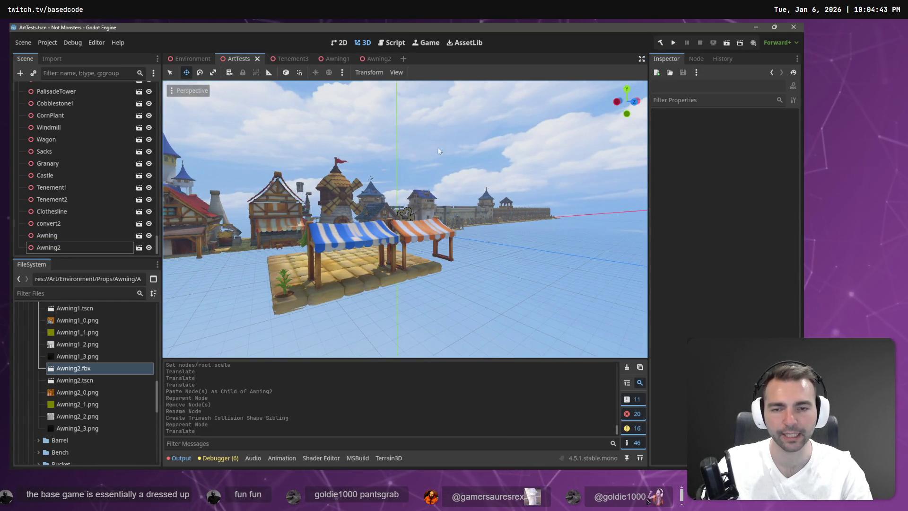
{"action": "scroll", "coordinate": [405, 217], "scroll_direction": "up", "scroll_amount": 5}
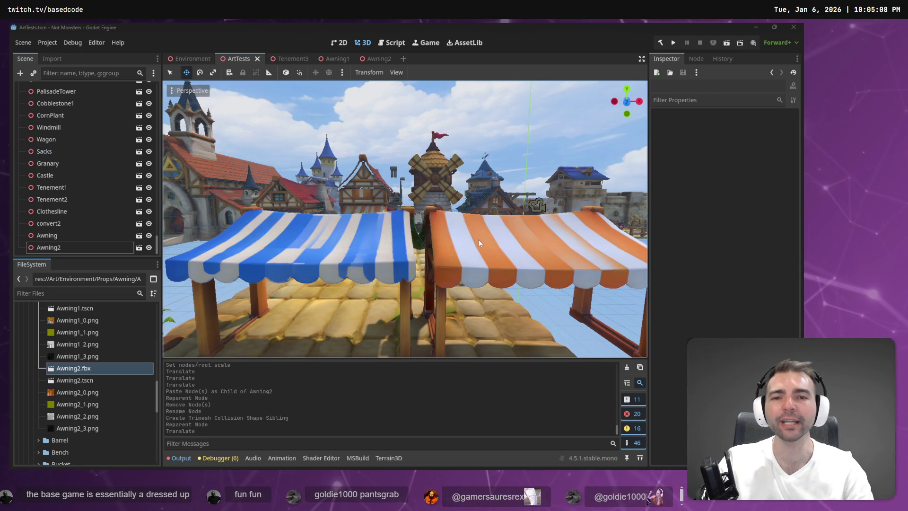
{"action": "scroll", "coordinate": [478, 242], "scroll_direction": "down", "scroll_amount": 4}
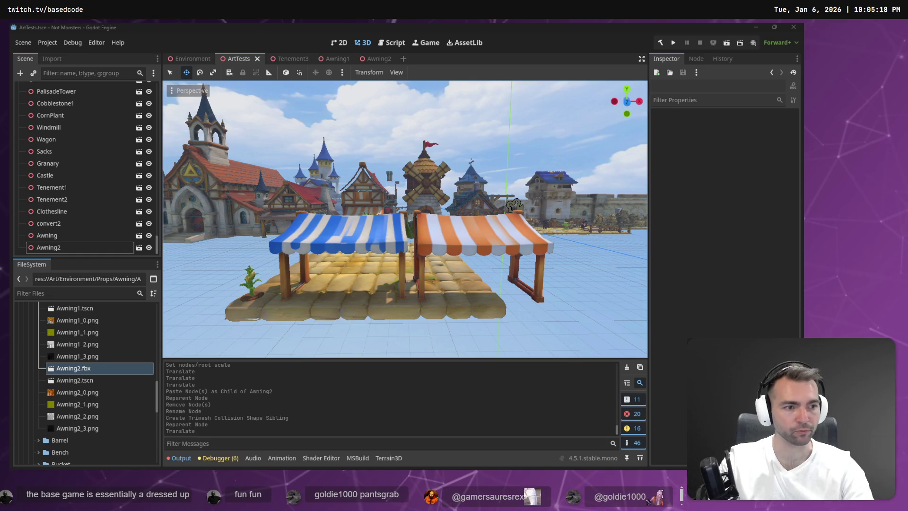
{"action": "scroll", "coordinate": [279, 172], "scroll_direction": "down", "scroll_amount": 10}
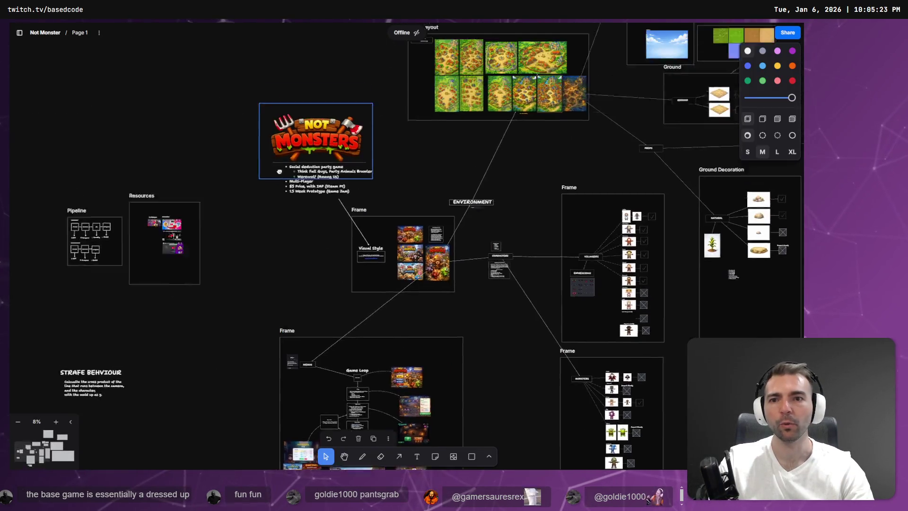
- Zoom the tldraw board into the Not Monsters card's bullet list, then return to Godot
{"action": "scroll", "coordinate": [279, 171], "scroll_direction": "up", "scroll_amount": 10}
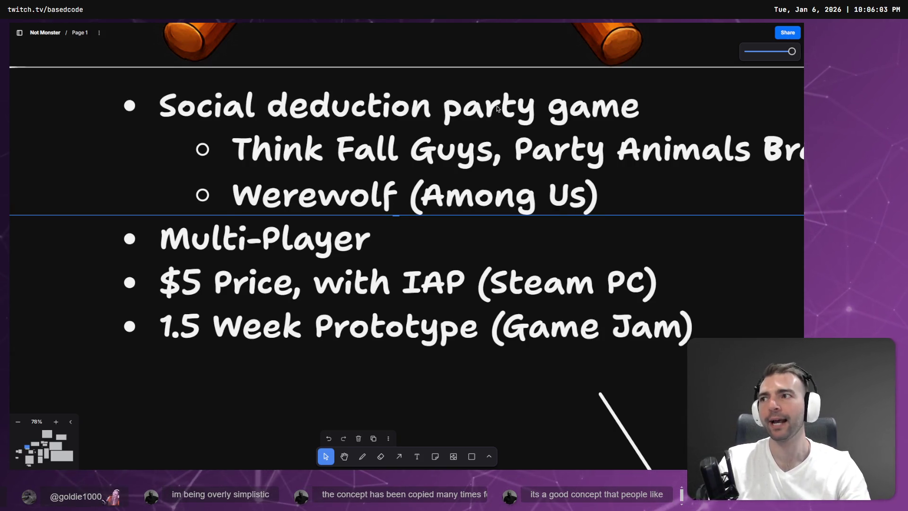
{"action": "mouse_move", "coordinate": [406, 51]}
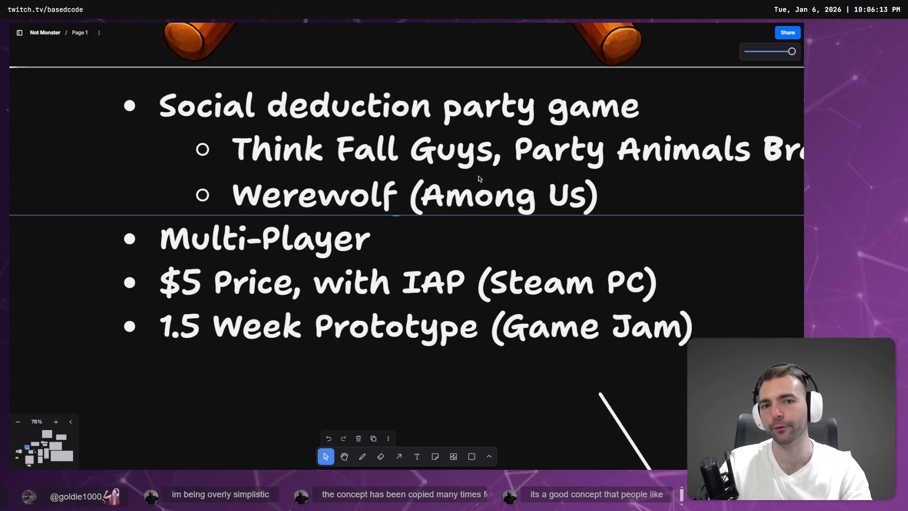
{"action": "key", "text": "alt+Tab"}
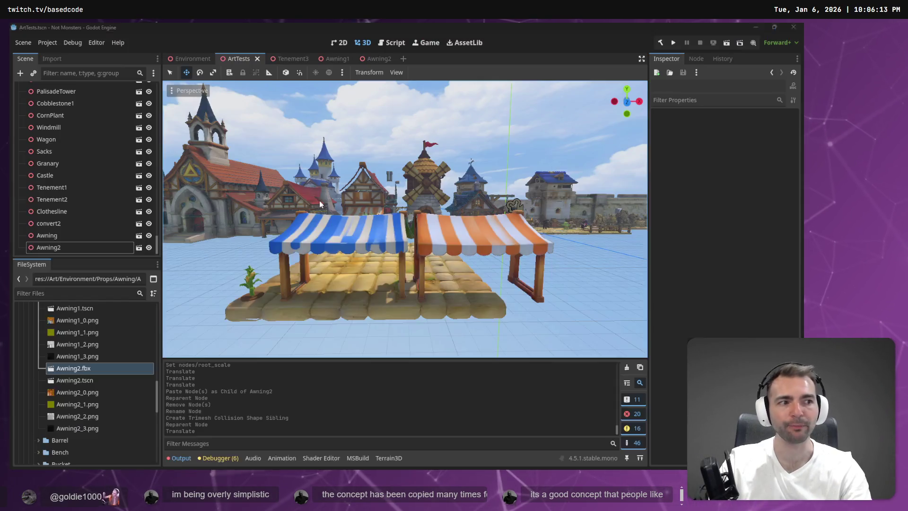
- Delete Tenement3's old striped Awning in the Environment scene and instance Awning2.tscn under Tenement3
{"action": "mouse_move", "coordinate": [421, 199]}
{"action": "left_mouse_down"}
{"action": "mouse_move", "coordinate": [274, 198]}
{"action": "mouse_move", "coordinate": [274, 213]}
{"action": "mouse_move", "coordinate": [294, 199]}
{"action": "mouse_move", "coordinate": [314, 206]}
{"action": "left_mouse_up"}
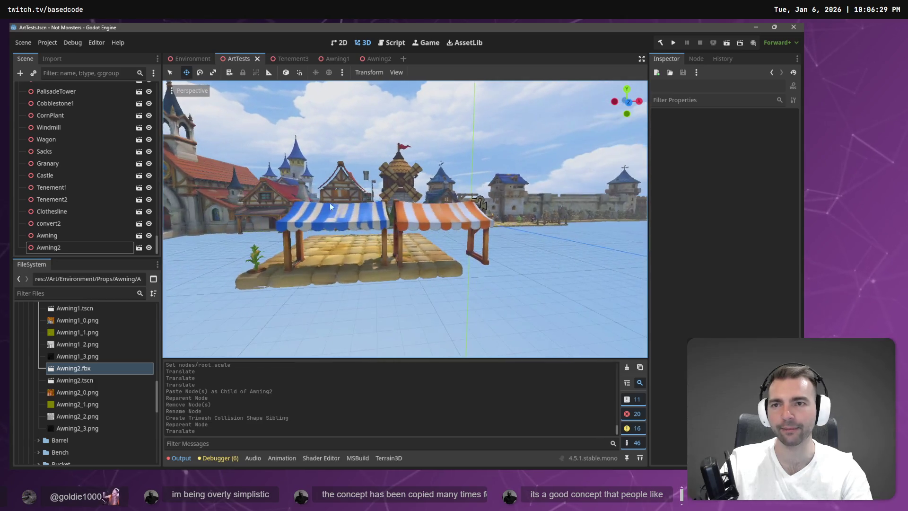
{"action": "left_click", "coordinate": [194, 58]}
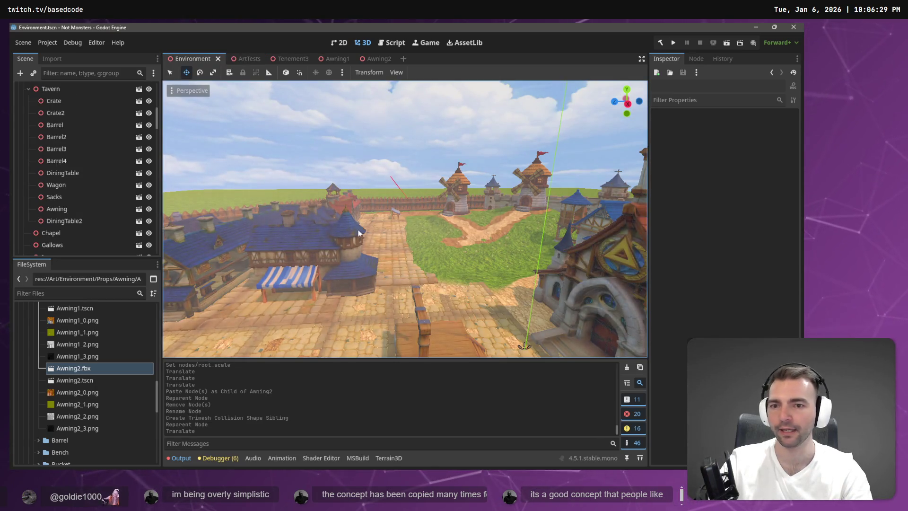
{"action": "mouse_move", "coordinate": [198, 237]}
{"action": "left_mouse_down"}
{"action": "mouse_move", "coordinate": [187, 234]}
{"action": "mouse_move", "coordinate": [437, 246]}
{"action": "left_mouse_up"}
{"action": "left_click", "coordinate": [439, 247]}
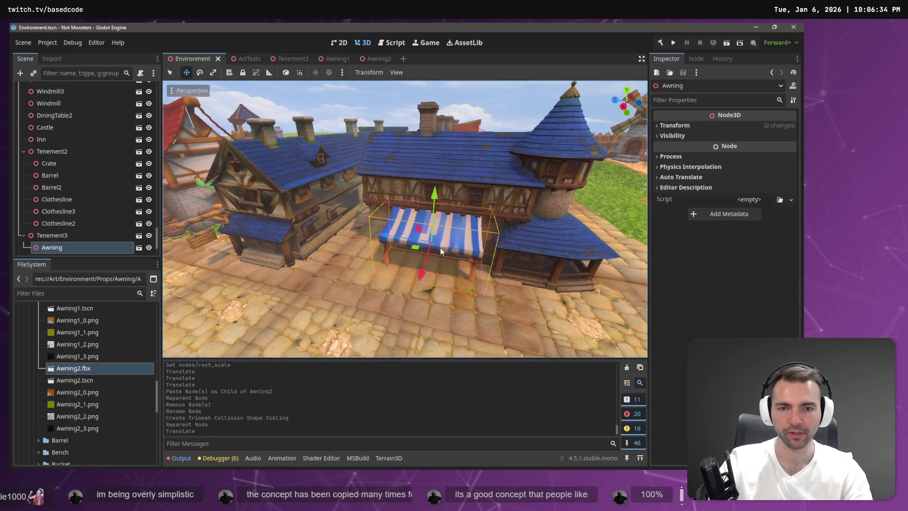
{"action": "key", "text": "Delete"}
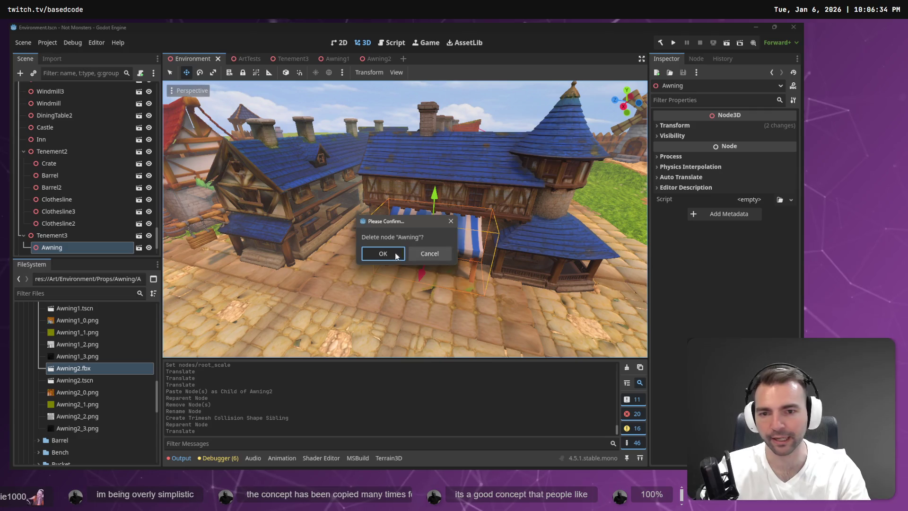
{"action": "left_click", "coordinate": [383, 253]}
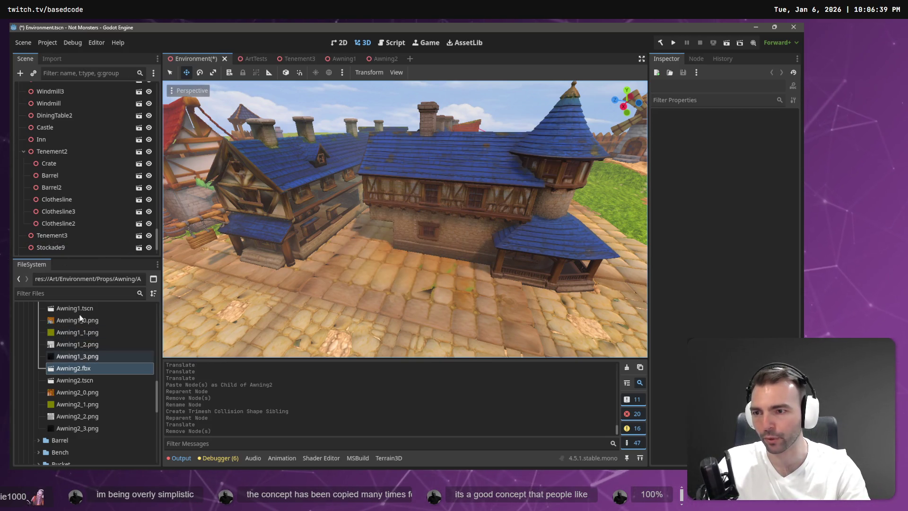
{"action": "left_click", "coordinate": [66, 236]}
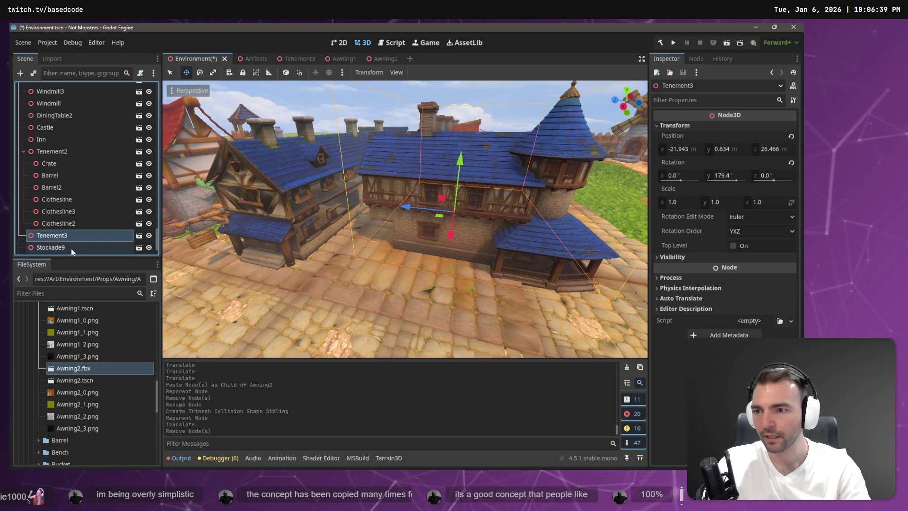
{"action": "left_click_drag", "start_coordinate": [76, 380], "coordinate": [65, 219]}
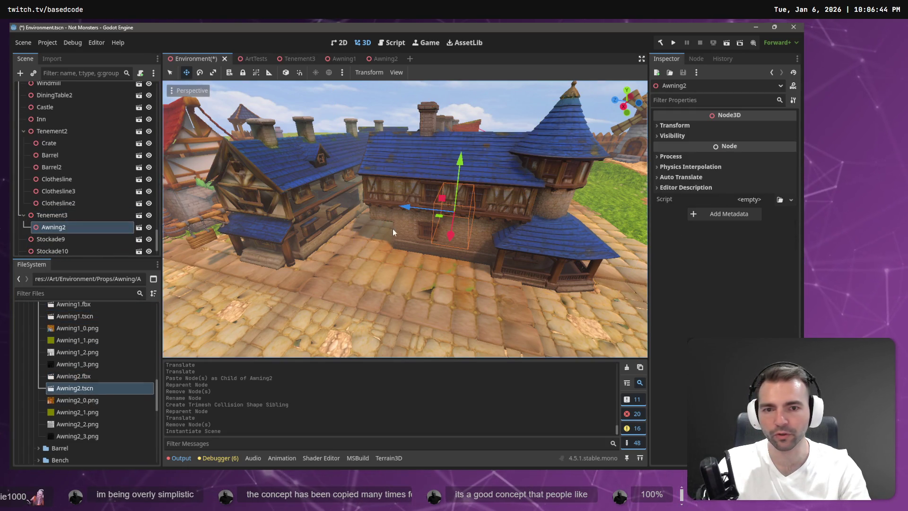
- Move and rotate the new Awning2 into place on the cobblestones beside Tenement3
{"action": "mouse_move", "coordinate": [450, 234]}
{"action": "left_mouse_down"}
{"action": "mouse_move", "coordinate": [432, 302]}
{"action": "mouse_move", "coordinate": [378, 276]}
{"action": "mouse_move", "coordinate": [412, 277]}
{"action": "mouse_move", "coordinate": [439, 303]}
{"action": "left_mouse_up"}
{"action": "key", "text": "e"}
{"action": "key", "text": "w"}
{"action": "left_click_drag", "start_coordinate": [395, 258], "coordinate": [370, 256]}
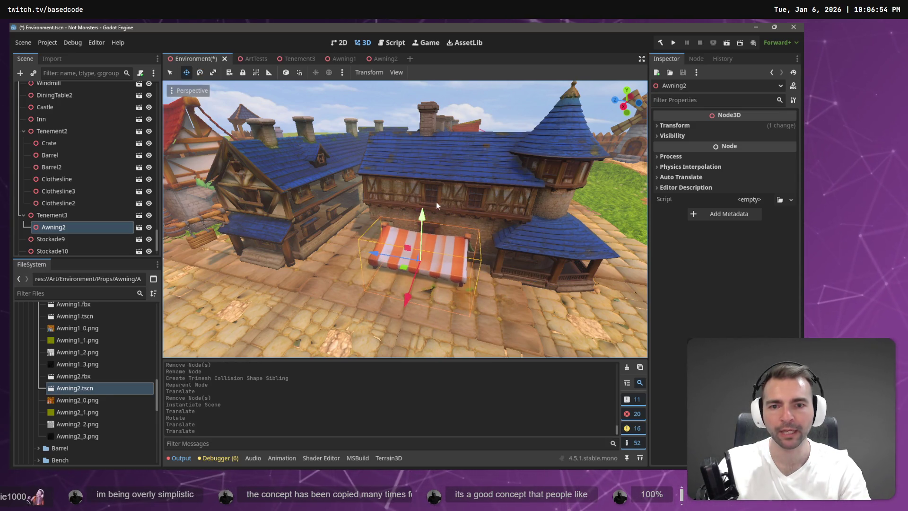
{"action": "left_click_drag", "start_coordinate": [424, 218], "coordinate": [425, 195]}
{"action": "left_click_drag", "start_coordinate": [410, 270], "coordinate": [410, 274]}
- Fly around the new awning, save the Environment scene, and run the game with F5
{"action": "right_click", "coordinate": [370, 172]}
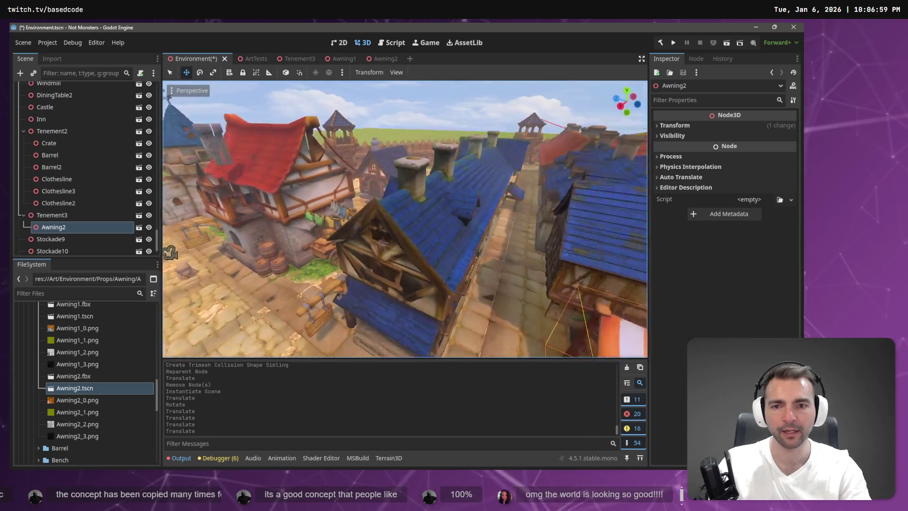
{"action": "left_click_drag", "start_coordinate": [370, 173], "coordinate": [370, 172]}
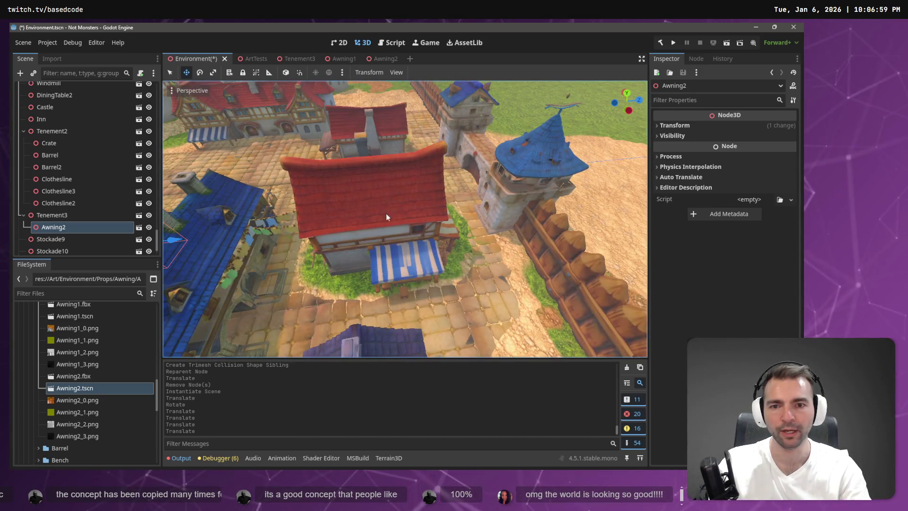
{"action": "left_click_drag", "start_coordinate": [379, 242], "coordinate": [386, 285]}
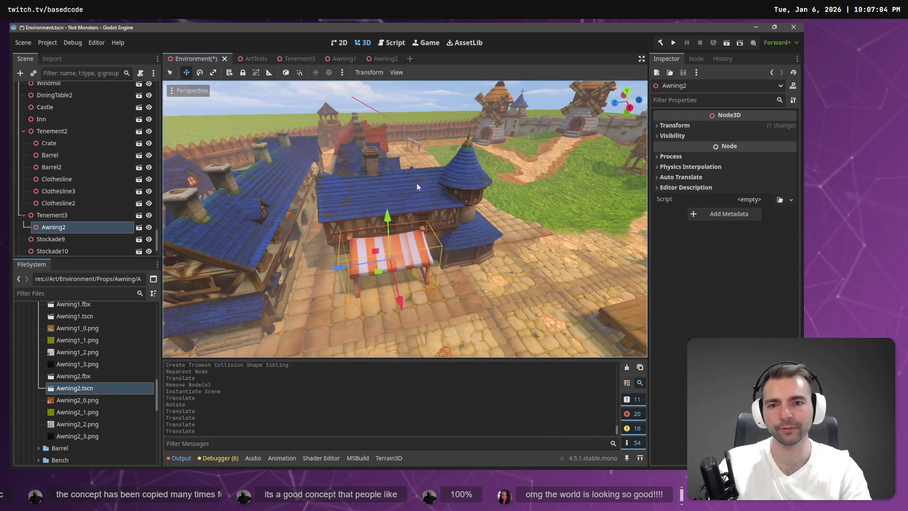
{"action": "mouse_move", "coordinate": [387, 222]}
{"action": "left_mouse_down"}
{"action": "mouse_move", "coordinate": [416, 223]}
{"action": "mouse_move", "coordinate": [440, 201]}
{"action": "left_mouse_up"}
{"action": "key", "text": "ctrl+s"}
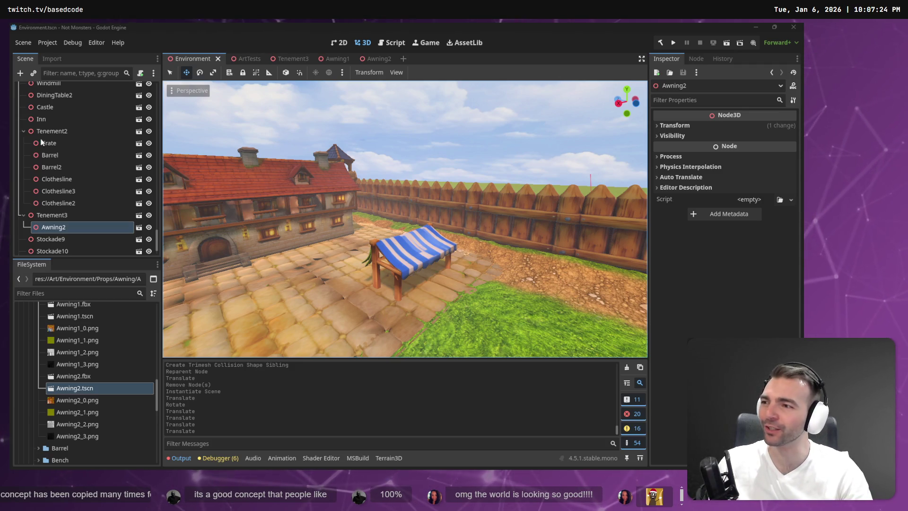
{"action": "mouse_move", "coordinate": [374, 181]}
{"action": "left_mouse_down"}
{"action": "mouse_move", "coordinate": [260, 185]}
{"action": "mouse_move", "coordinate": [386, 187]}
{"action": "left_mouse_up"}
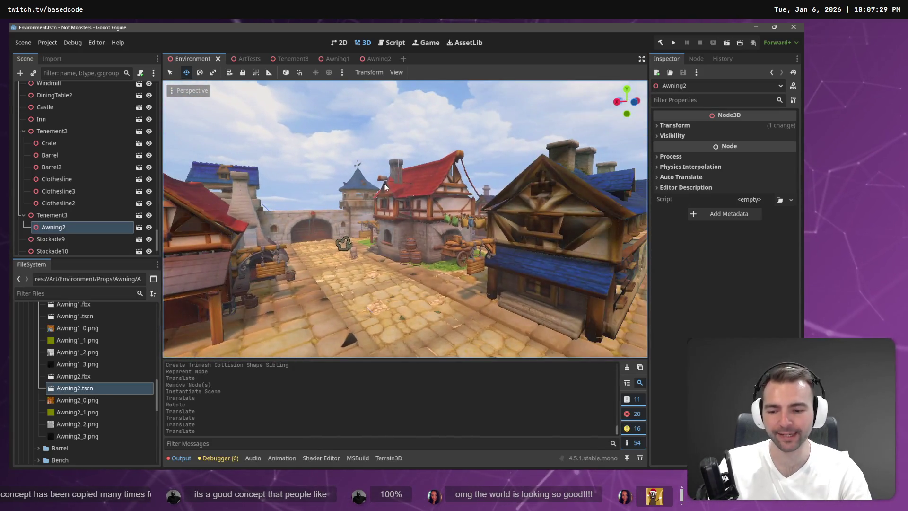
{"action": "key", "text": "F5"}
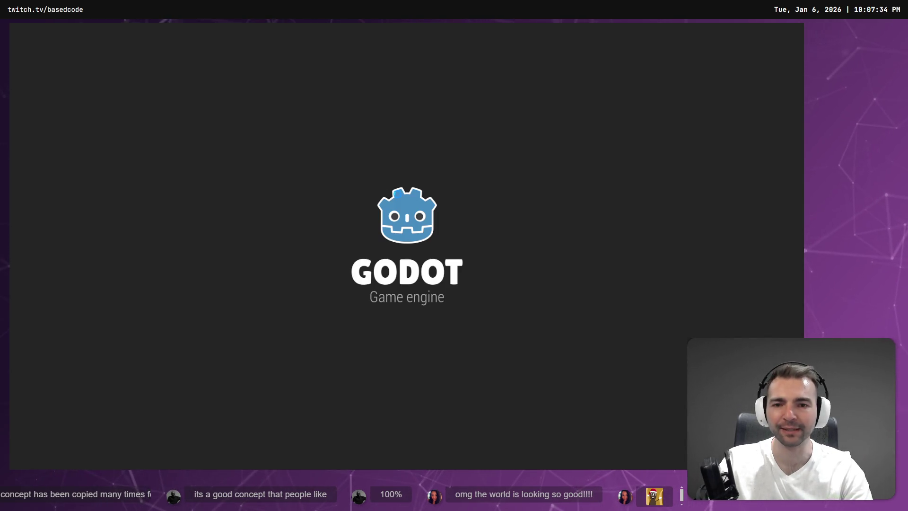
- Run the mummy up the street toward the church, then left past the market stall and right toward the fence
{"action": "key", "text": "w"}
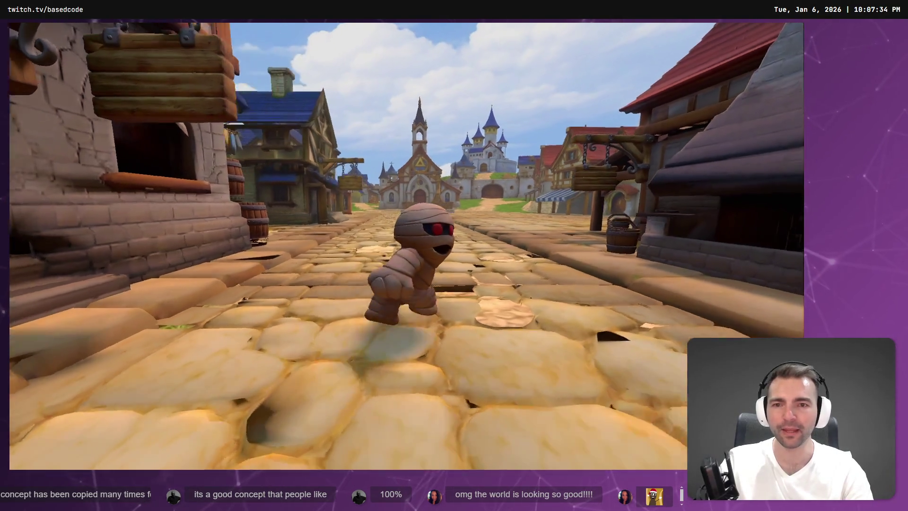
{"action": "key", "text": "w"}
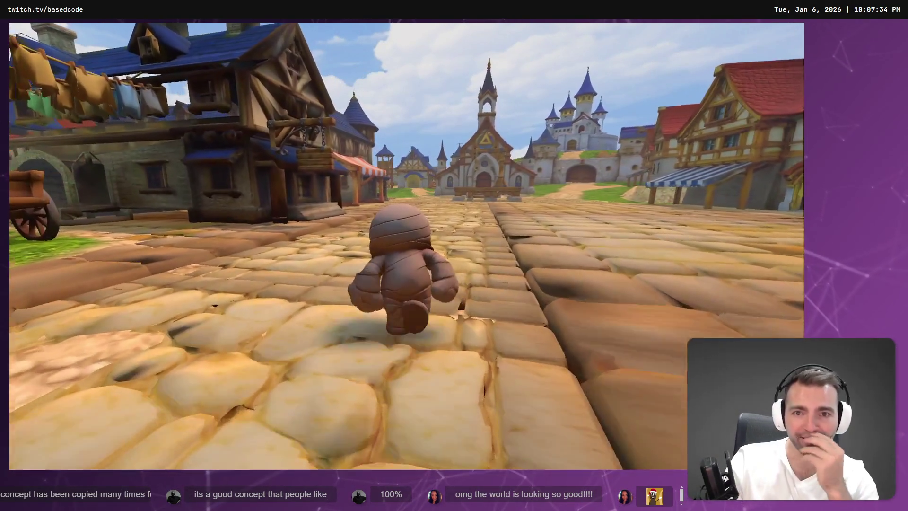
{"action": "key", "text": "w"}
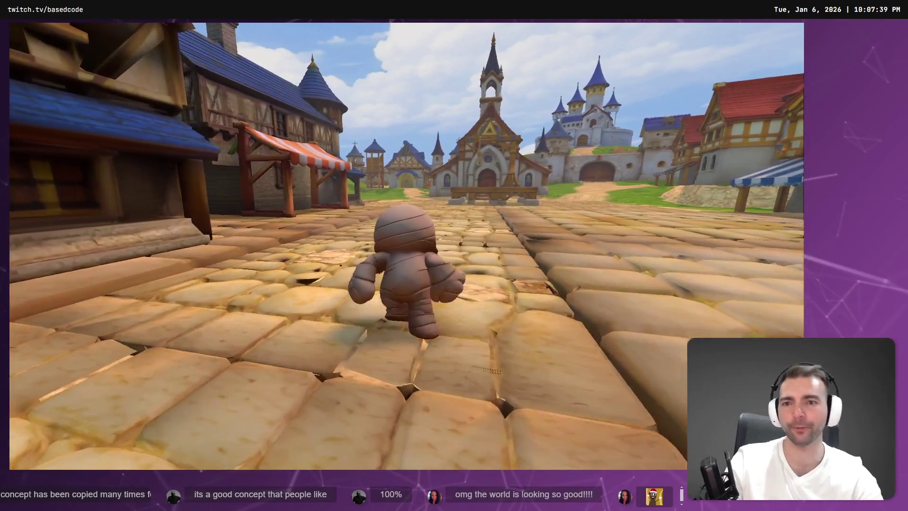
{"action": "key", "text": "a"}
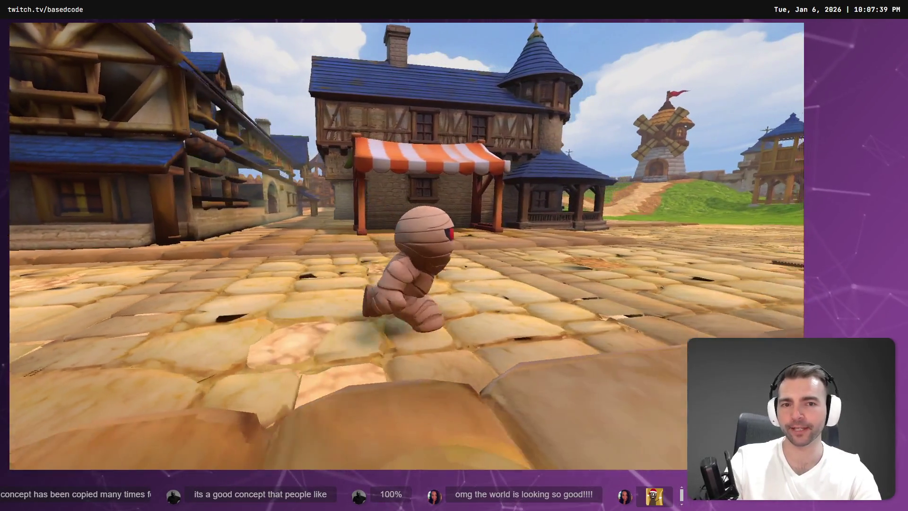
{"action": "key", "text": "w"}
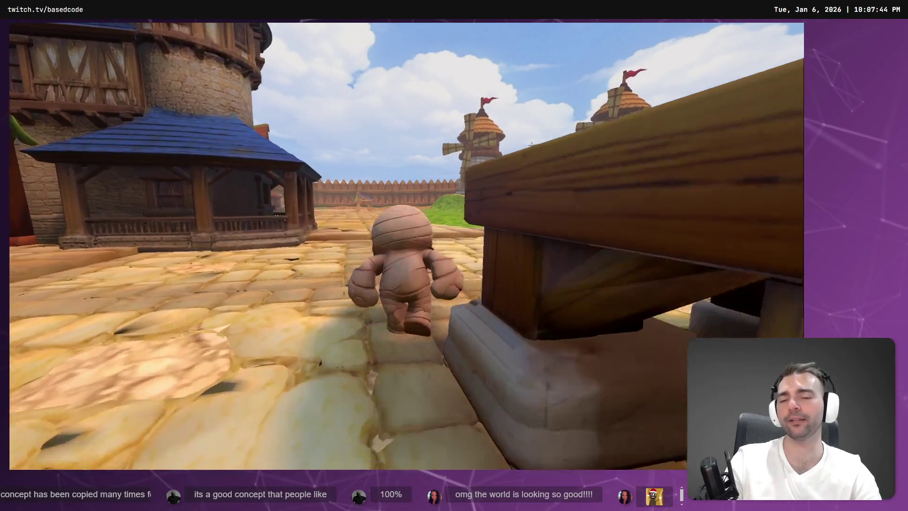
{"action": "key", "text": "a"}
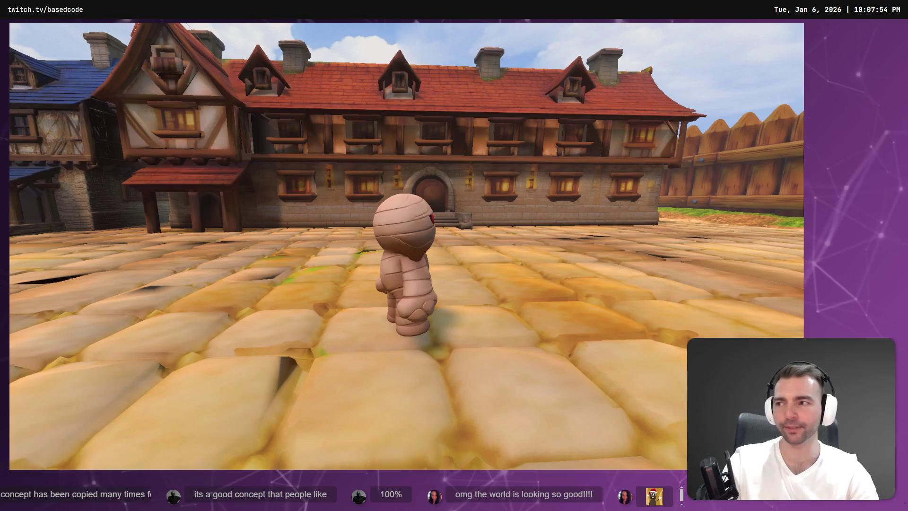
{"action": "key", "text": "d"}
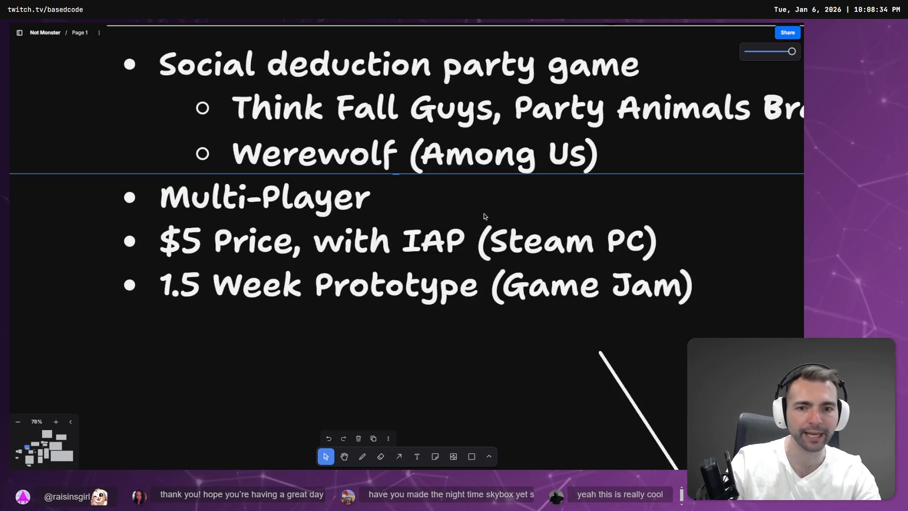
- Zoom the tldraw whiteboard to bring the MENUS box and its link cards into view
{"action": "scroll", "coordinate": [536, 356], "scroll_direction": "down", "scroll_amount": 15}
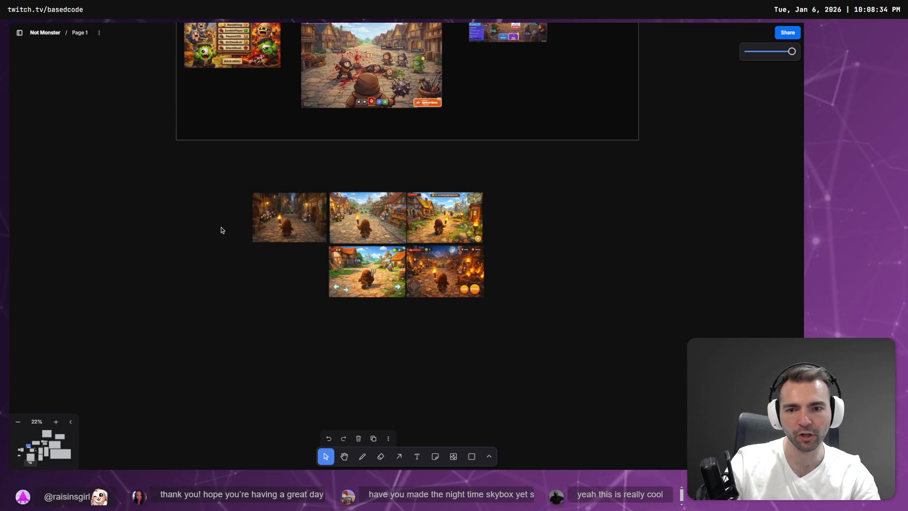
{"action": "scroll", "coordinate": [221, 229], "scroll_direction": "up", "scroll_amount": 5}
{"action": "scroll", "coordinate": [470, 200], "scroll_direction": "up", "scroll_amount": 5}
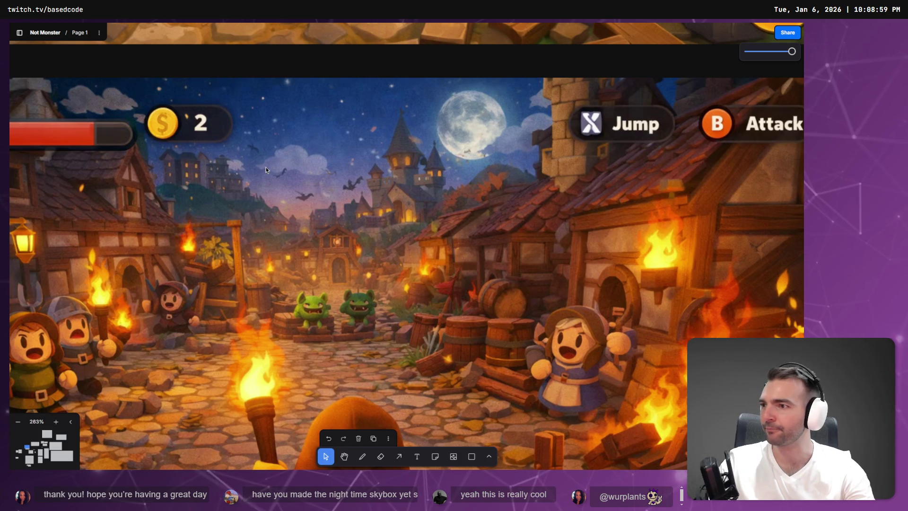
{"action": "scroll", "coordinate": [289, 168], "scroll_direction": "down", "scroll_amount": 2}
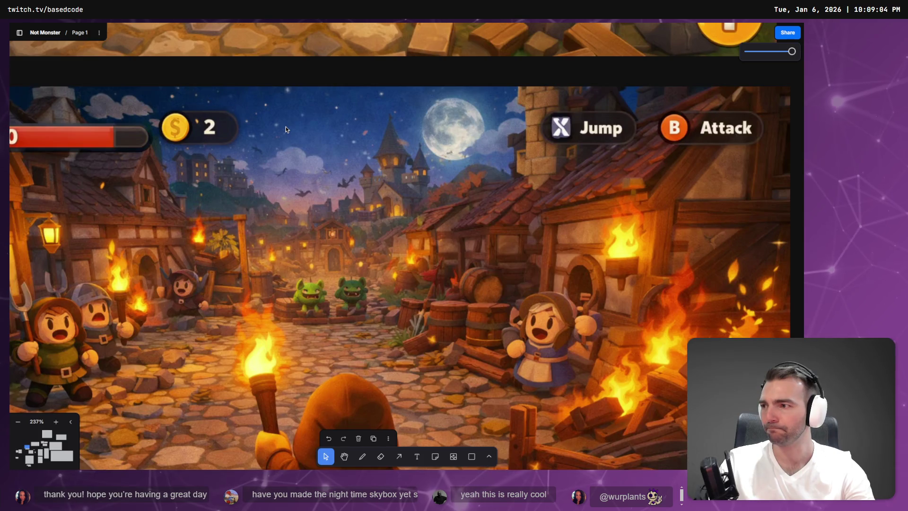
{"action": "scroll", "coordinate": [285, 129], "scroll_direction": "down", "scroll_amount": 10}
{"action": "scroll", "coordinate": [373, 201], "scroll_direction": "up", "scroll_amount": 5}
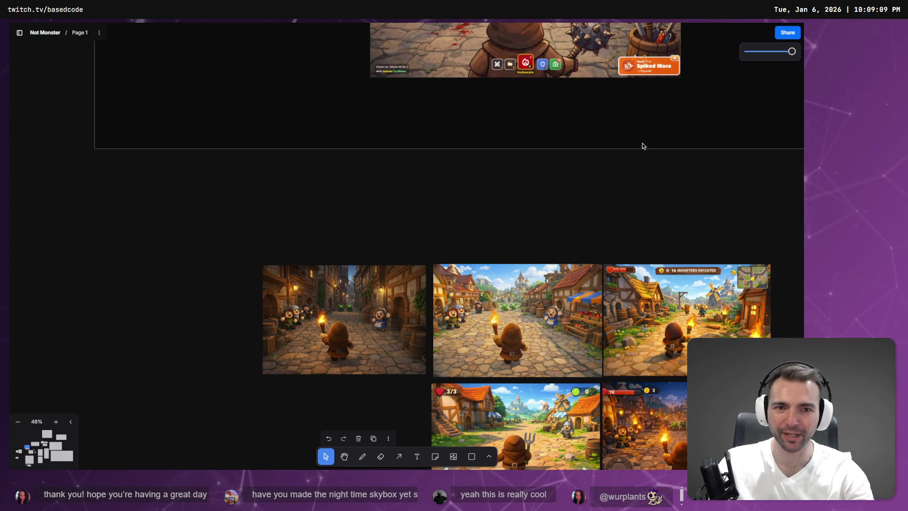
{"action": "scroll", "coordinate": [642, 145], "scroll_direction": "up", "scroll_amount": 6}
{"action": "scroll", "coordinate": [469, 202], "scroll_direction": "down", "scroll_amount": 3}
{"action": "scroll", "coordinate": [314, 221], "scroll_direction": "up", "scroll_amount": 1}
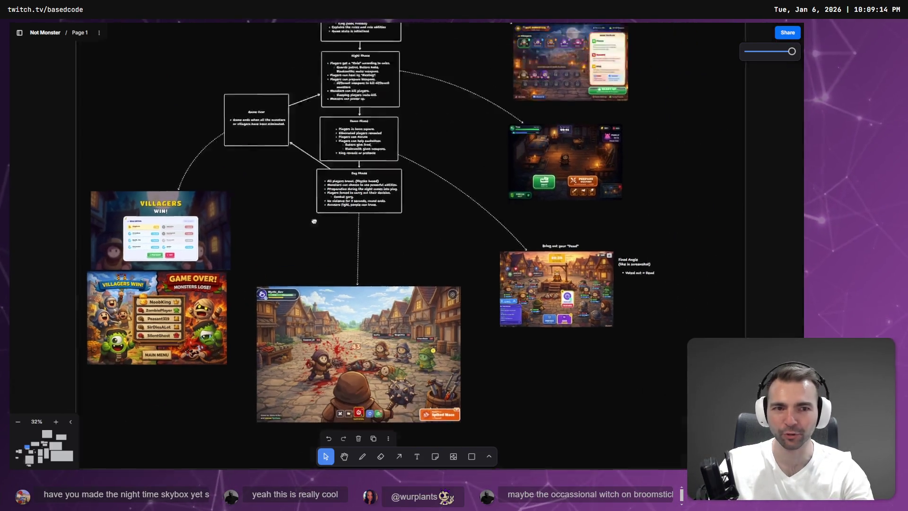
{"action": "scroll", "coordinate": [314, 221], "scroll_direction": "up", "scroll_amount": 3}
{"action": "scroll", "coordinate": [220, 288], "scroll_direction": "up", "scroll_amount": 5}
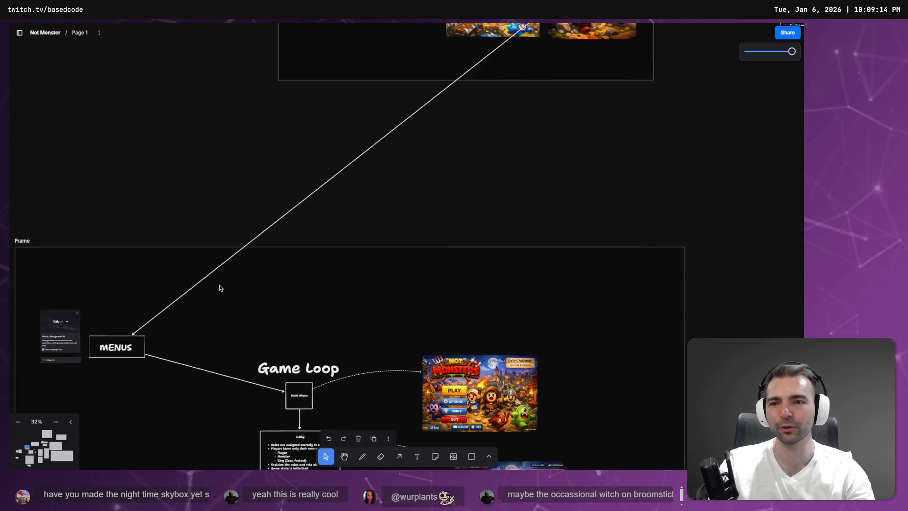
{"action": "scroll", "coordinate": [219, 288], "scroll_direction": "down", "scroll_amount": 3}
{"action": "scroll", "coordinate": [201, 379], "scroll_direction": "up", "scroll_amount": 4}
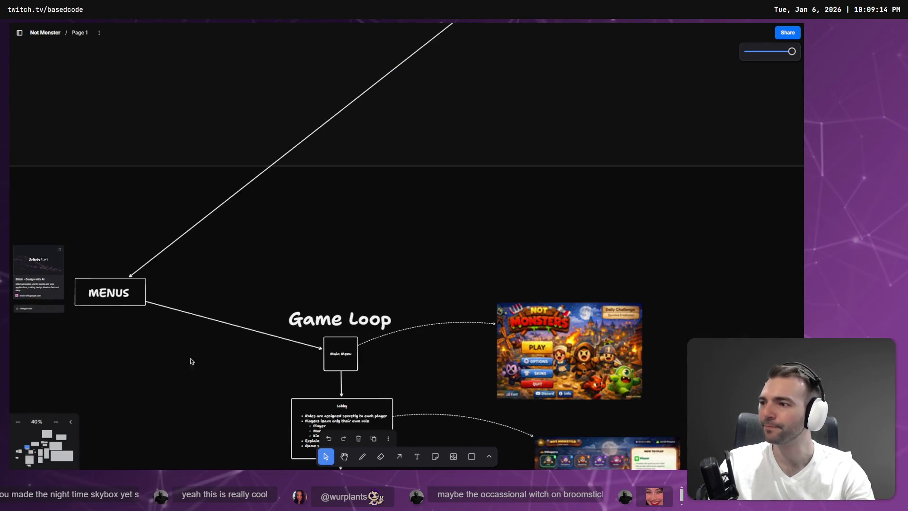
- Move the MENUS box with the Stitch and chatgpt.com link cards up and to the right
{"action": "left_click", "coordinate": [115, 293]}
{"action": "left_click", "coordinate": [42, 289], "text": "shift"}
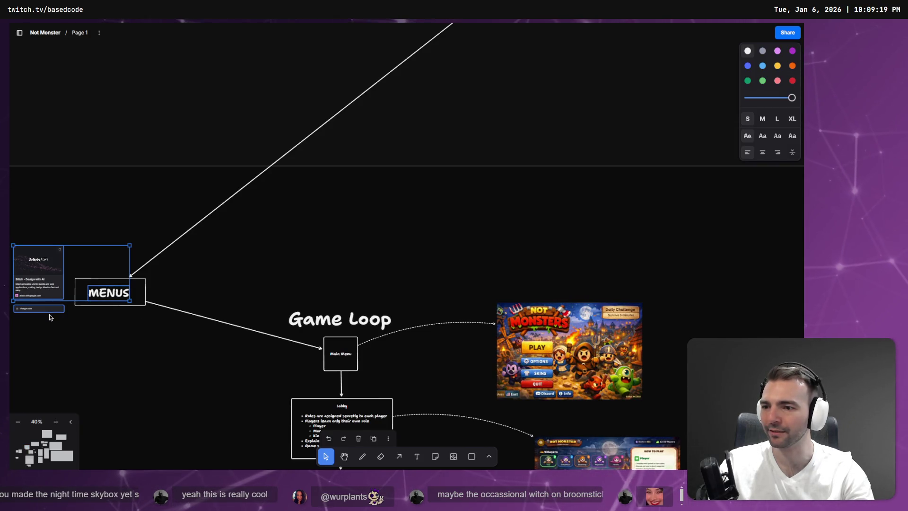
{"action": "left_click", "coordinate": [49, 311], "text": "shift"}
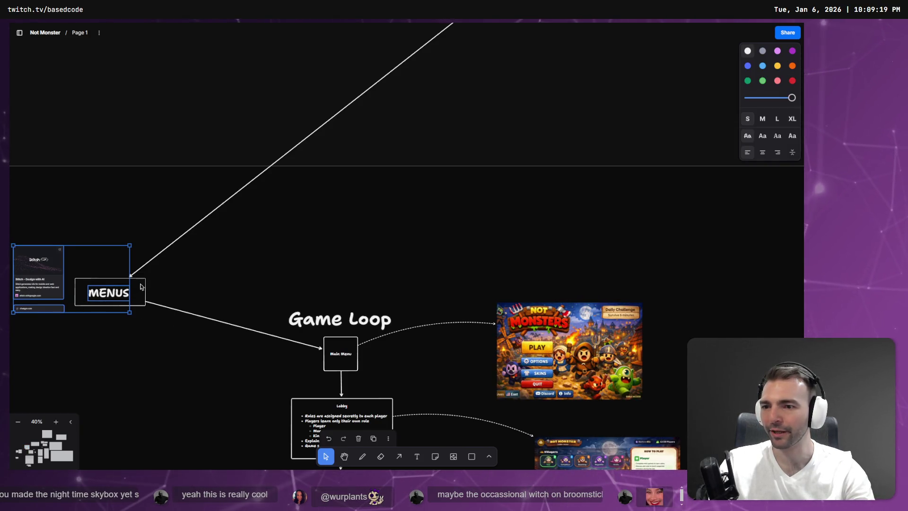
{"action": "mouse_move", "coordinate": [144, 283]}
{"action": "left_mouse_down"}
{"action": "mouse_move", "coordinate": [184, 305]}
{"action": "mouse_move", "coordinate": [270, 313]}
{"action": "mouse_move", "coordinate": [383, 245]}
{"action": "mouse_move", "coordinate": [271, 244]}
{"action": "left_mouse_up"}
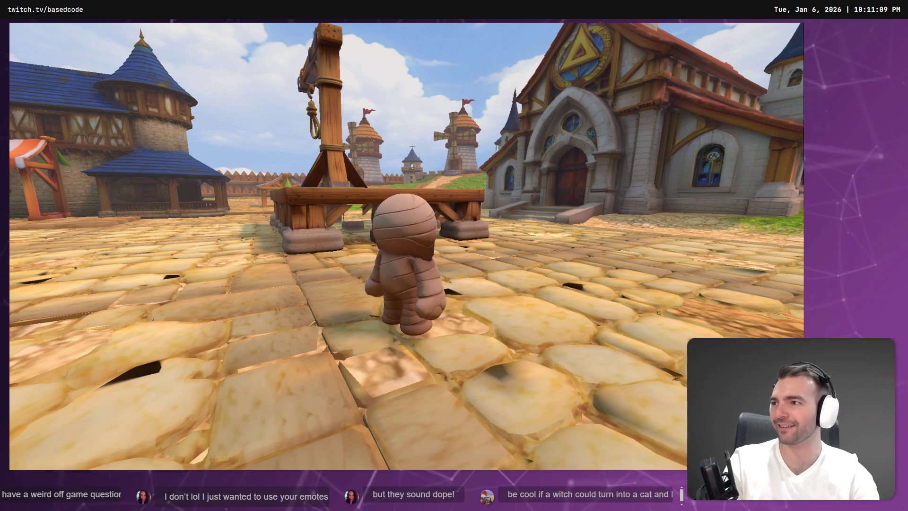
- Stop the running game with Escape to return to the Environment scene in the editor
{"action": "key", "text": "Escape"}
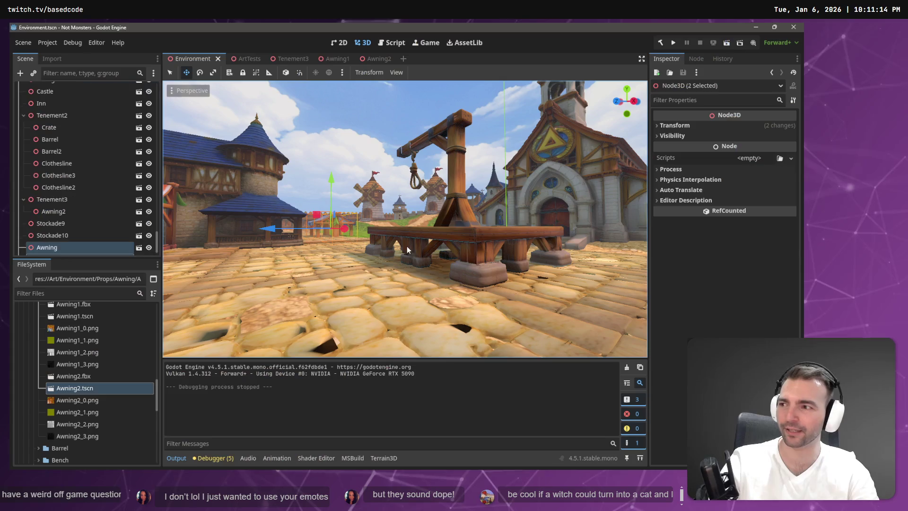
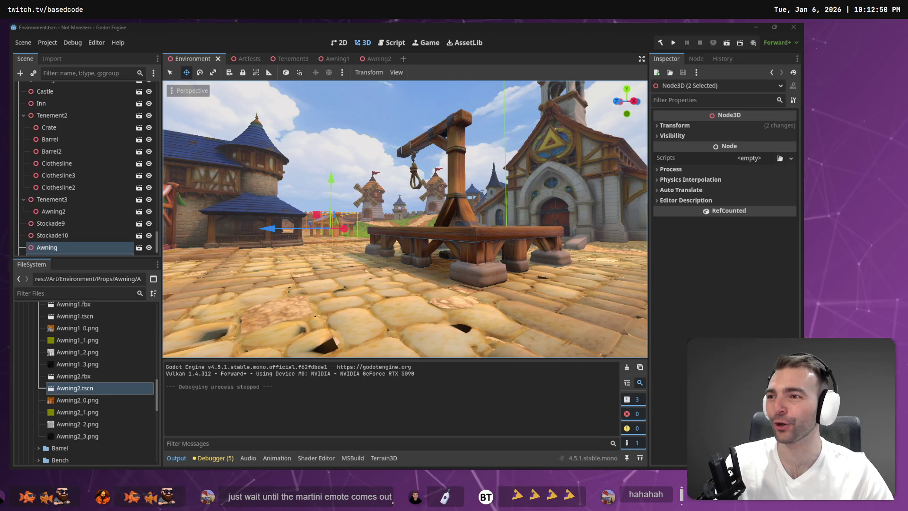
- Select both the Awning and Awning2 nodes together
{"action": "left_click", "coordinate": [367, 104]}
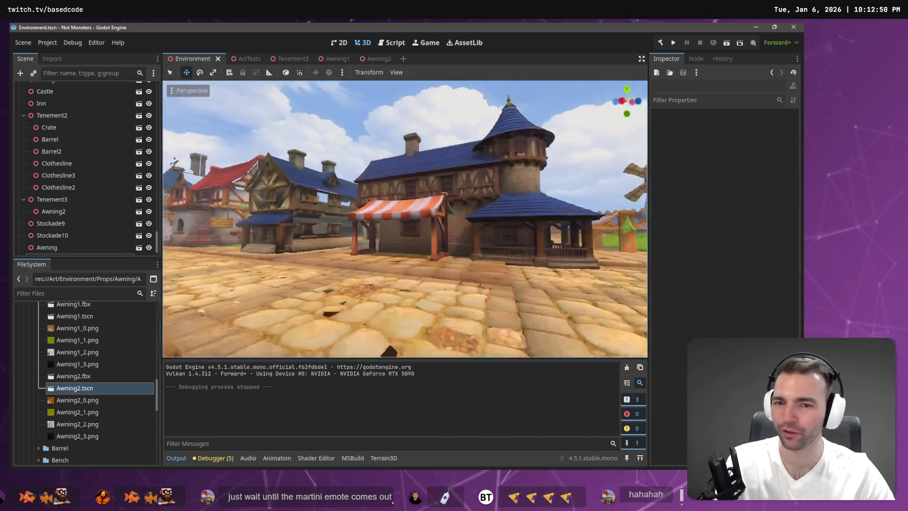
{"action": "mouse_move", "coordinate": [405, 218]}
{"action": "left_mouse_down"}
{"action": "mouse_move", "coordinate": [263, 218]}
{"action": "mouse_move", "coordinate": [587, 333]}
{"action": "mouse_move", "coordinate": [525, 300]}
{"action": "left_mouse_up"}
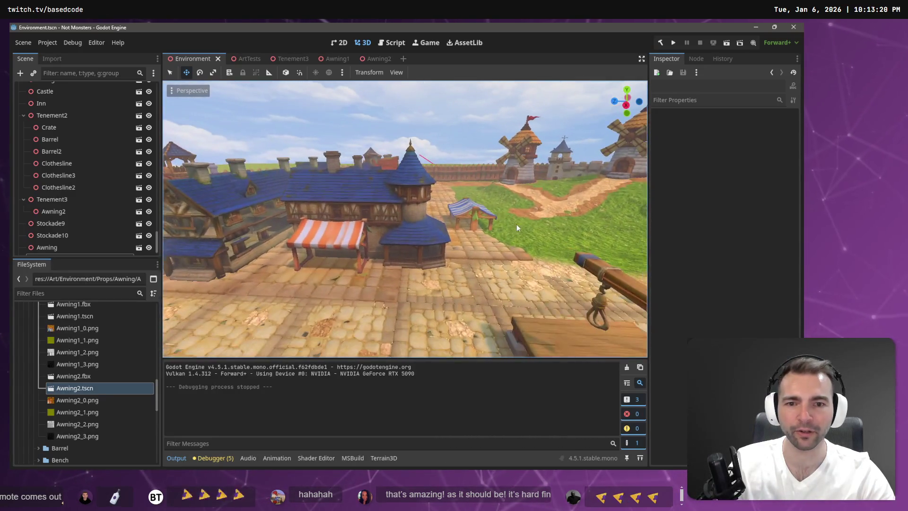
{"action": "left_click", "coordinate": [465, 214]}
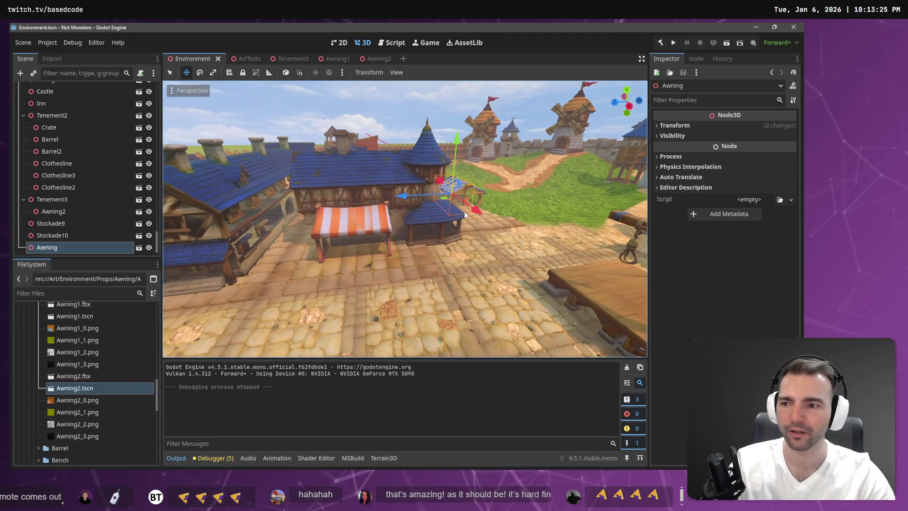
{"action": "left_click", "coordinate": [480, 191], "text": "shift"}
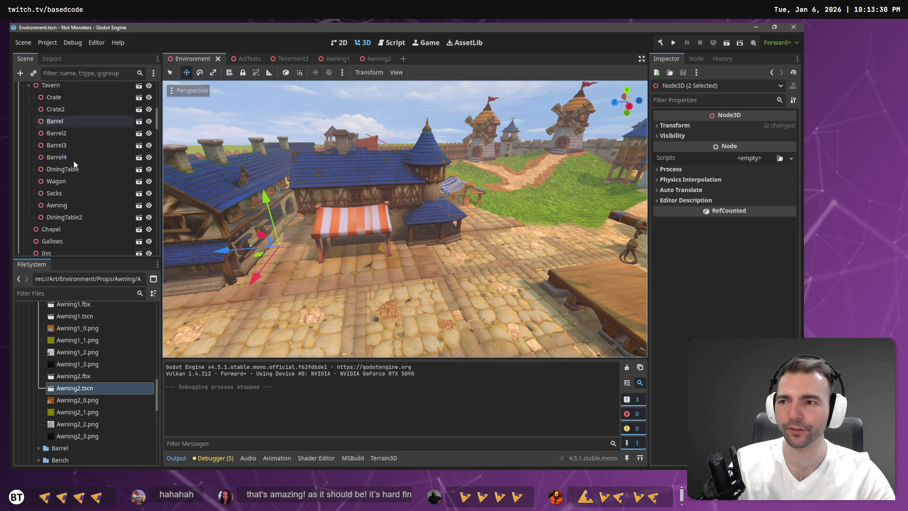
{"action": "scroll", "coordinate": [87, 162], "scroll_direction": "down", "scroll_amount": 15}
{"action": "scroll", "coordinate": [115, 202], "scroll_direction": "down", "scroll_amount": 5}
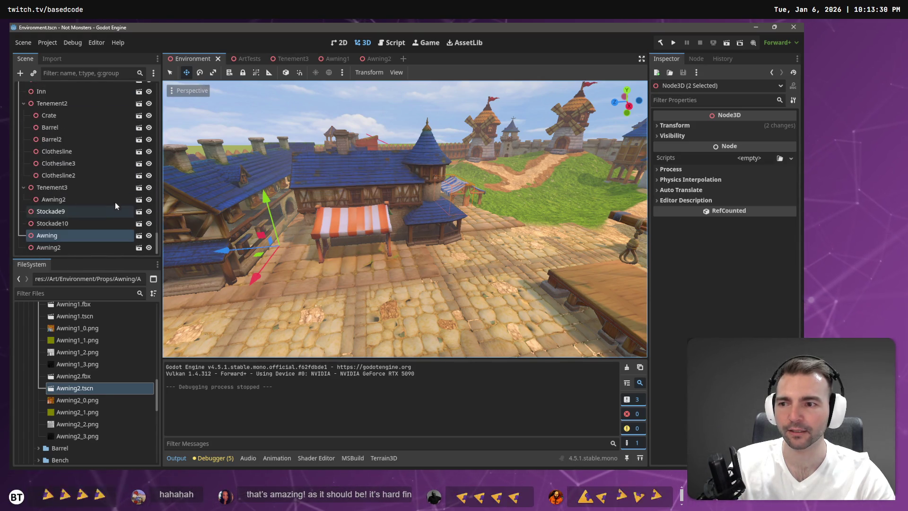
{"action": "left_click", "coordinate": [51, 249]}
{"action": "left_click", "coordinate": [54, 237], "text": "shift"}
- Reparent the two awnings to a new Node3D and rename it FuitStand1
{"action": "right_click", "coordinate": [54, 237]}
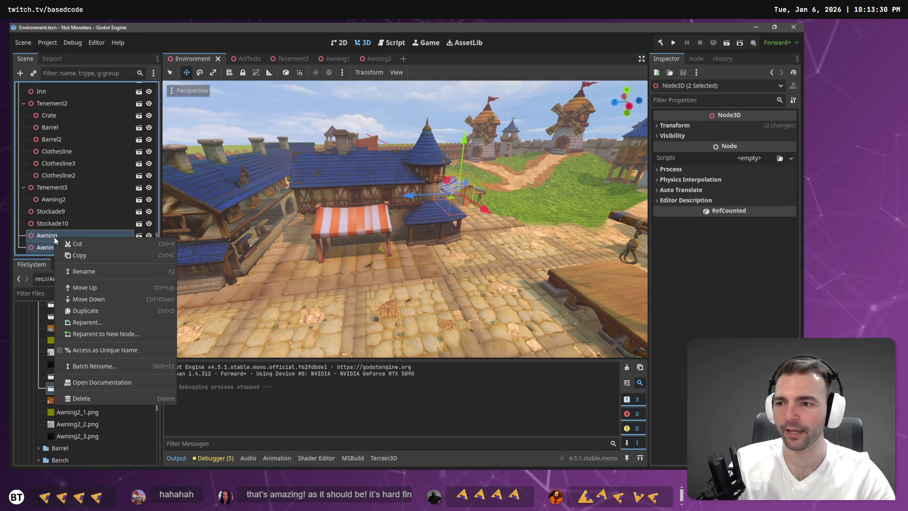
{"action": "left_click", "coordinate": [135, 333]}
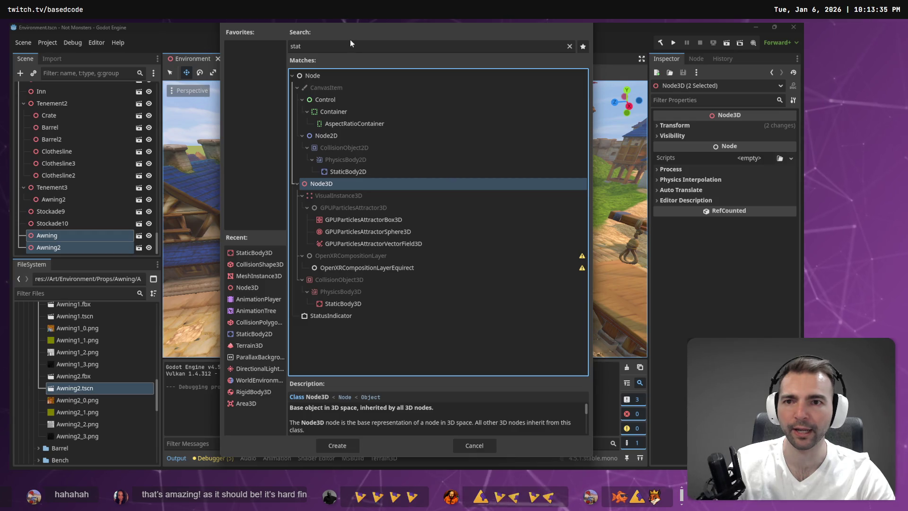
{"action": "left_click", "coordinate": [344, 445]}
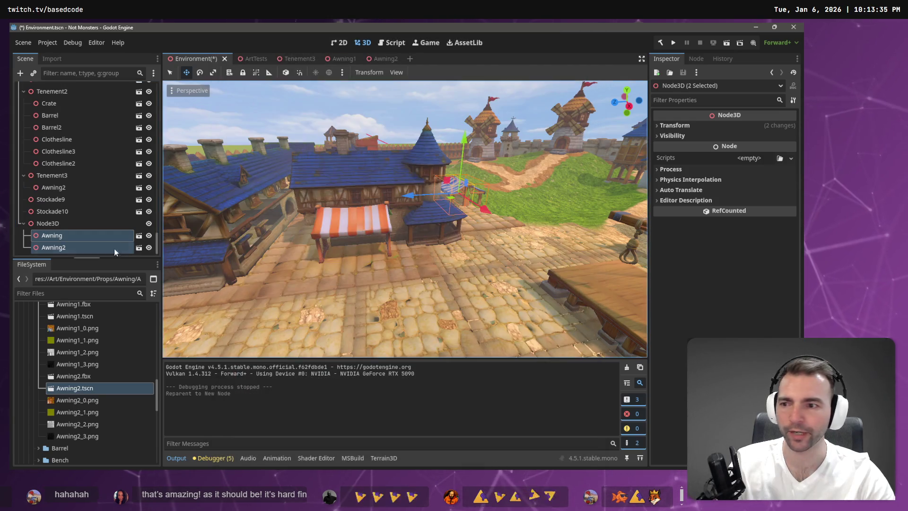
{"action": "double_click", "coordinate": [69, 222]}
{"action": "type", "text": "Fuirt"}
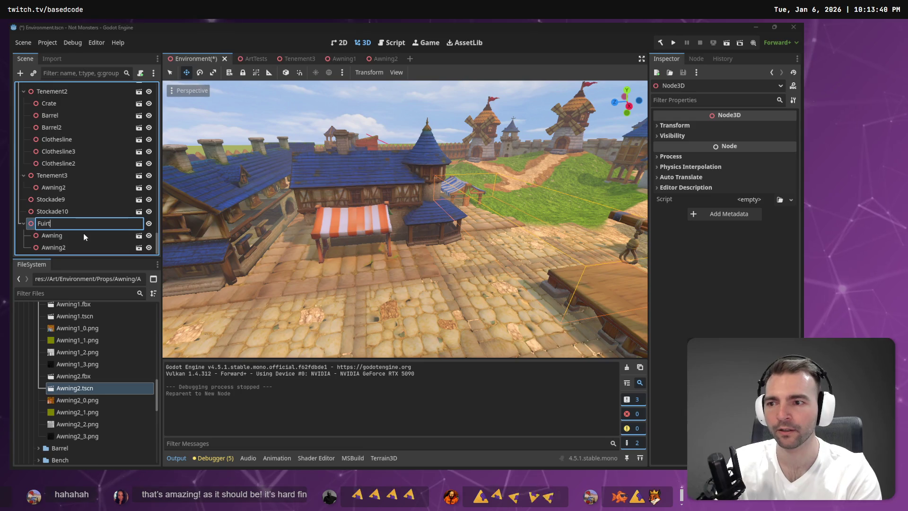
{"action": "type", "text": "d1"}
{"action": "key", "text": "Return"}
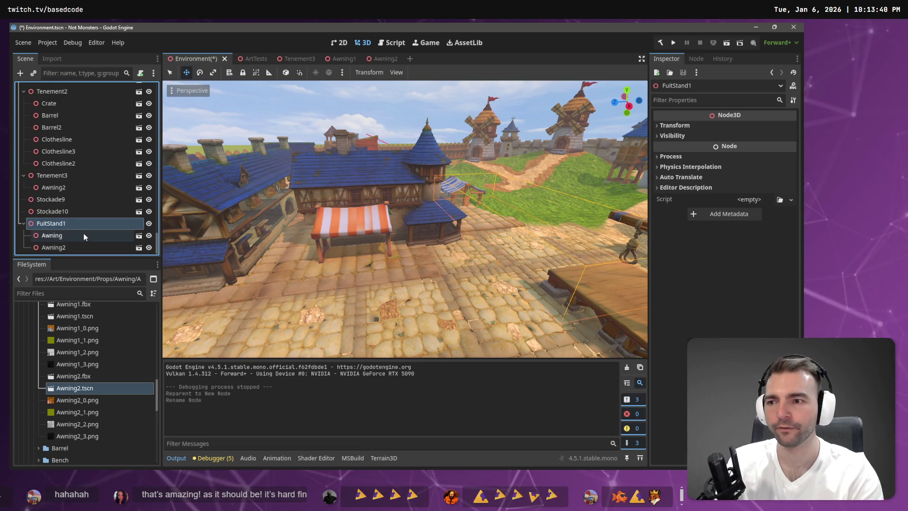
{"action": "left_click_drag", "start_coordinate": [467, 208], "coordinate": [163, 239]}
- Paste a copy of FuitStand1's Awning and slide it along its depth axis into the alley
{"action": "left_click", "coordinate": [79, 237]}
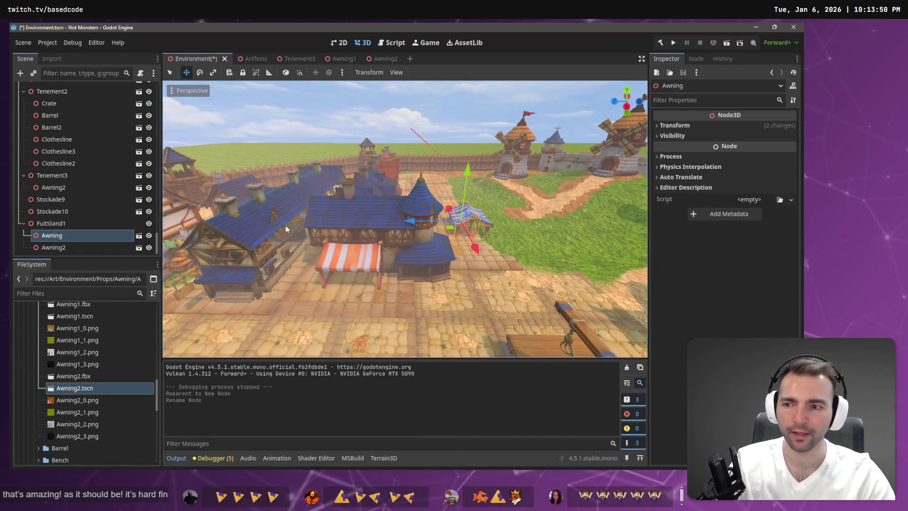
{"action": "mouse_move", "coordinate": [367, 139]}
{"action": "left_mouse_down"}
{"action": "mouse_move", "coordinate": [397, 193]}
{"action": "mouse_move", "coordinate": [520, 293]}
{"action": "left_mouse_up"}
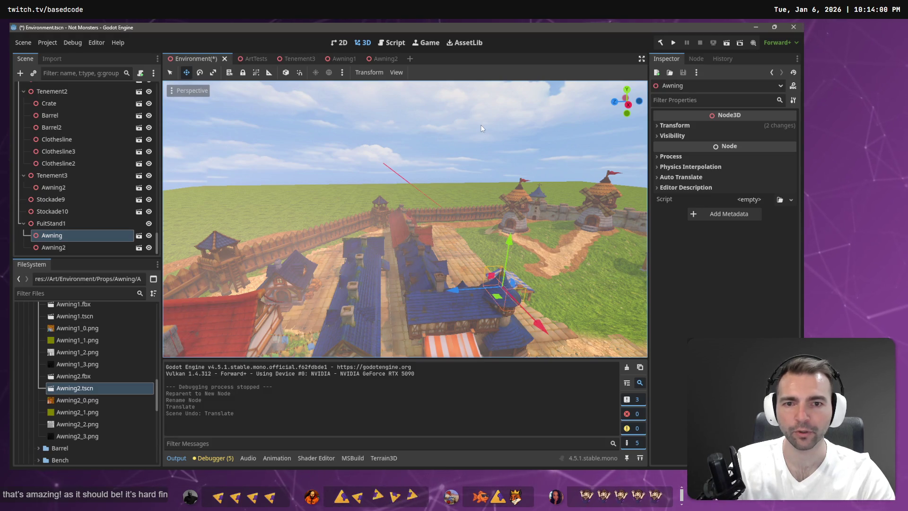
{"action": "key", "text": "ctrl+v"}
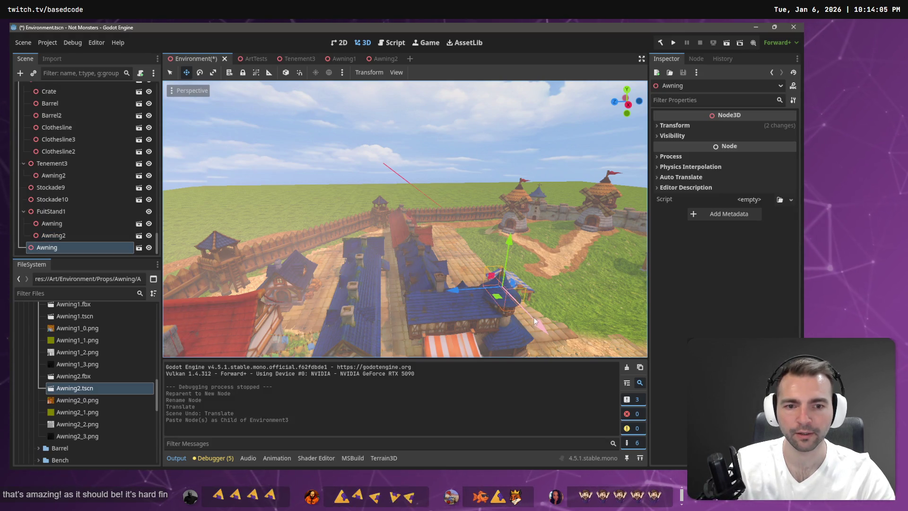
{"action": "left_click_drag", "start_coordinate": [407, 237], "coordinate": [339, 243]}
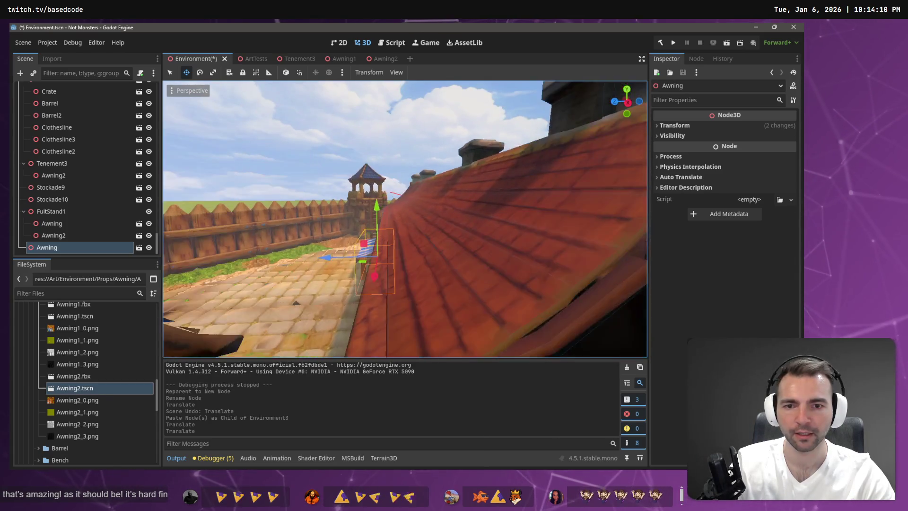
{"action": "key", "text": "w"}
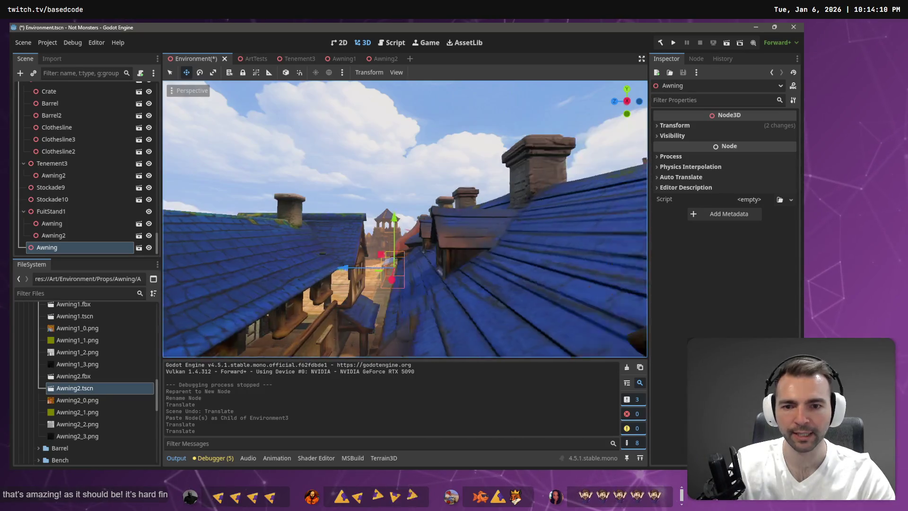
{"action": "key", "text": "w"}
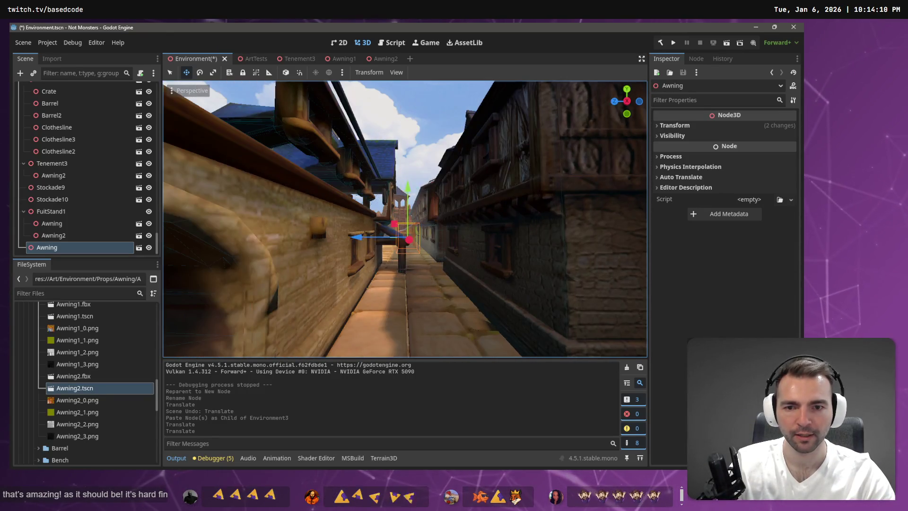
{"action": "left_click_drag", "start_coordinate": [353, 240], "coordinate": [358, 241]}
{"action": "key", "text": "w"}
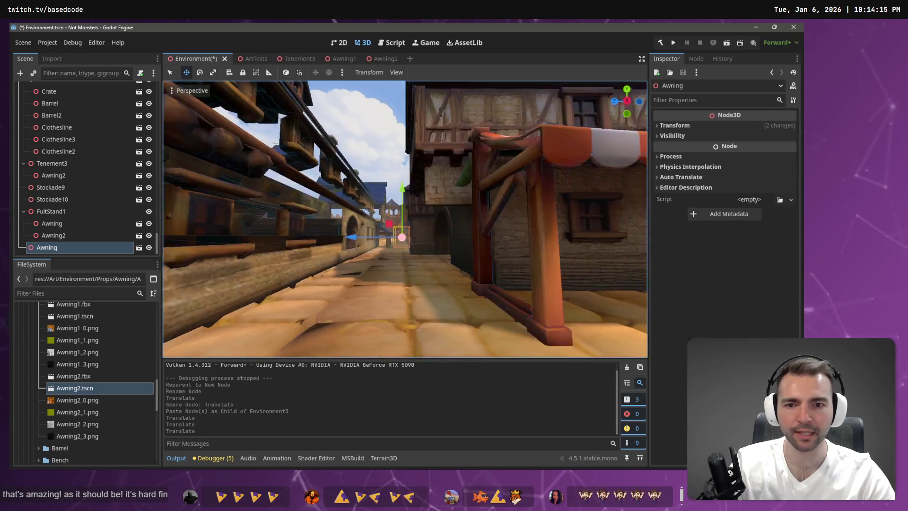
{"action": "key", "text": "s"}
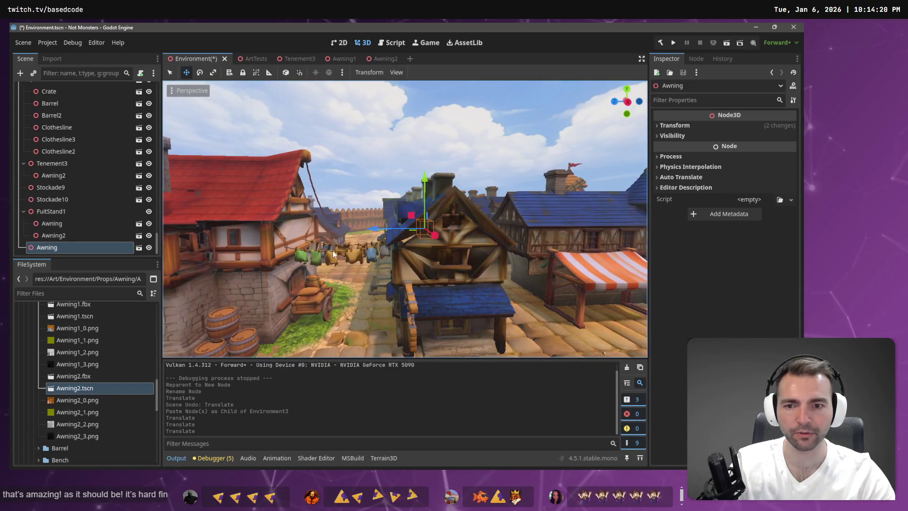
{"action": "left_click", "coordinate": [334, 254]}
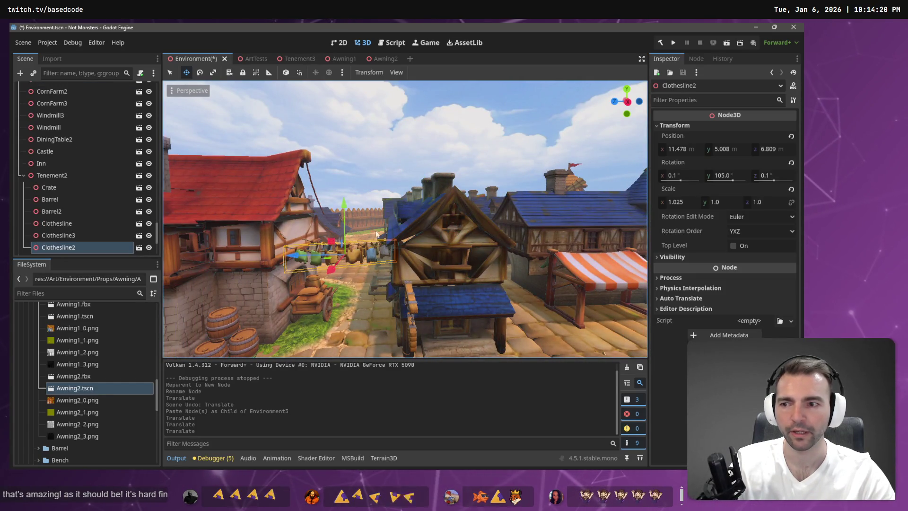
- Paste a clothesline copy under Tenement1, move it into an alley and rotate it about 30 degrees
{"action": "left_click", "coordinate": [485, 169]}
{"action": "key", "text": "w"}
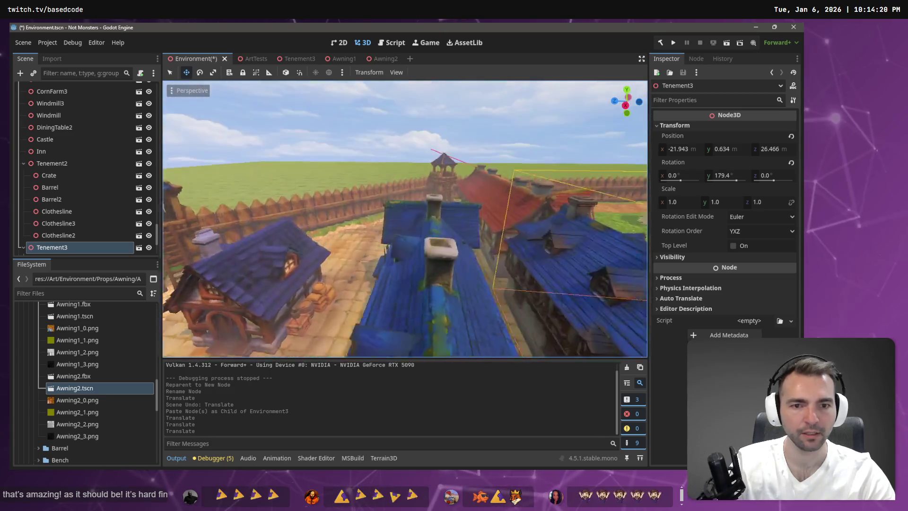
{"action": "left_click", "coordinate": [430, 210]}
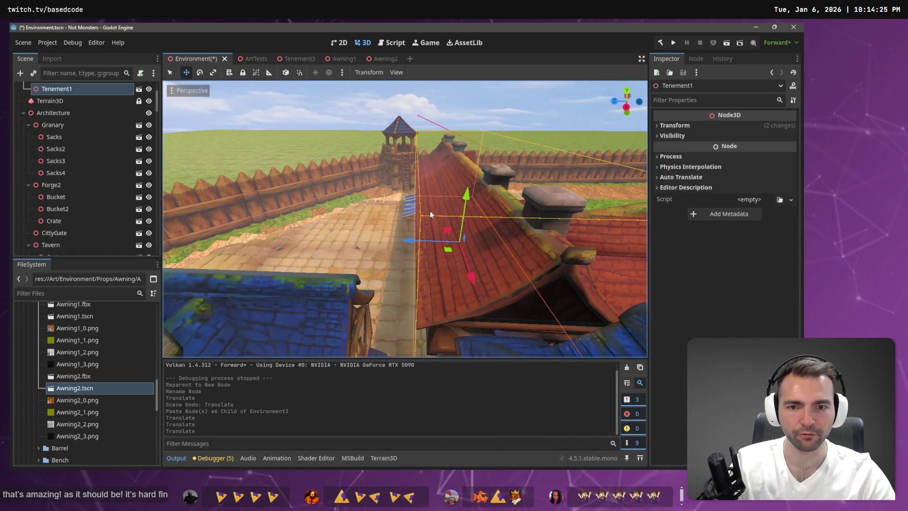
{"action": "key", "text": "ctrl+v"}
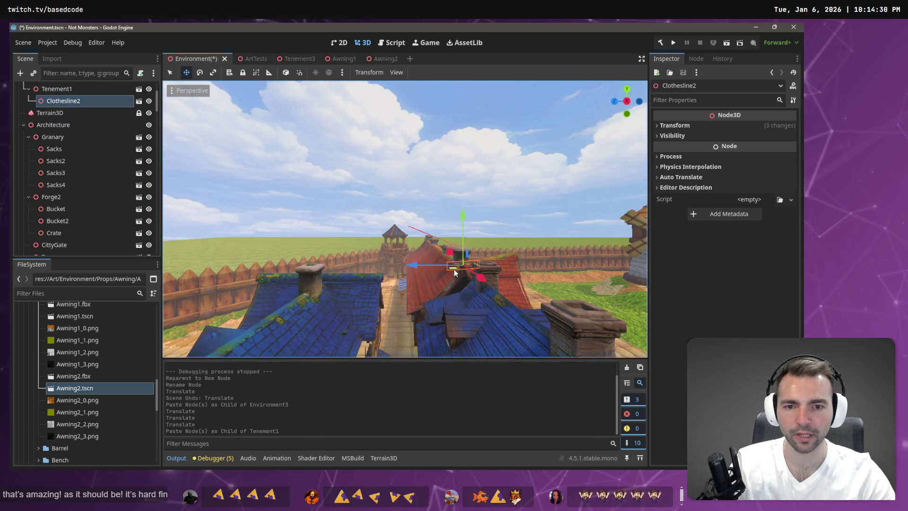
{"action": "left_click_drag", "start_coordinate": [453, 268], "coordinate": [354, 350]}
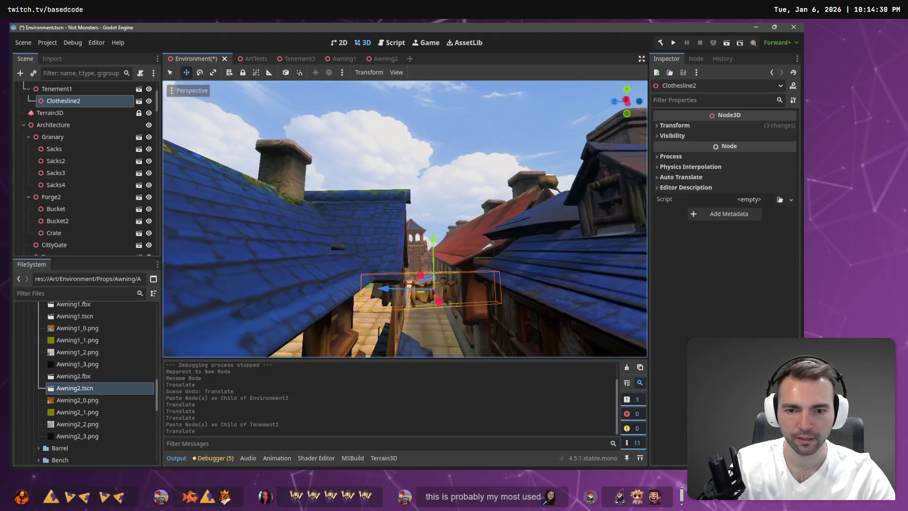
{"action": "key", "text": "e"}
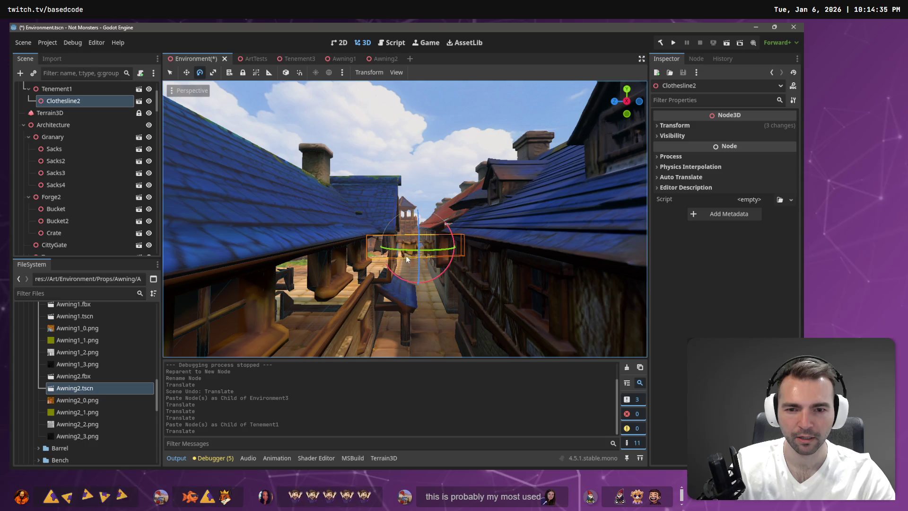
{"action": "left_click_drag", "start_coordinate": [405, 256], "coordinate": [414, 258]}
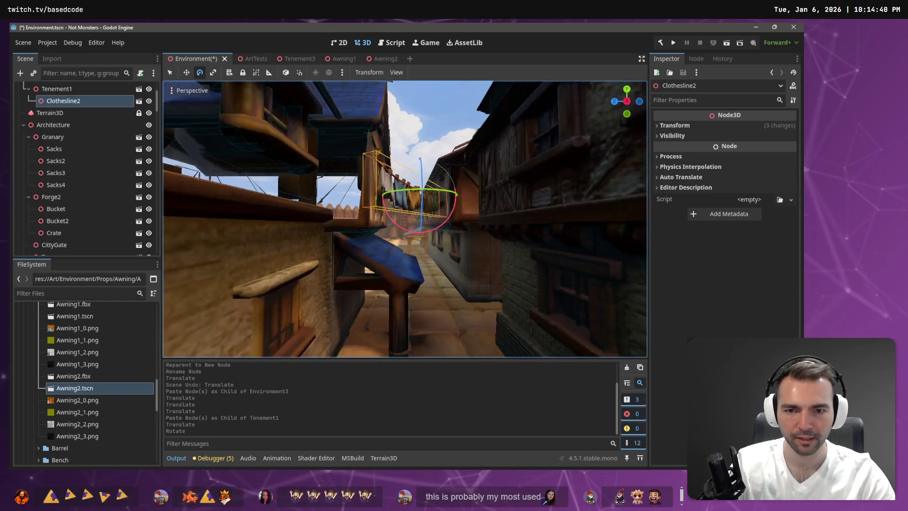
{"action": "key", "text": "a"}
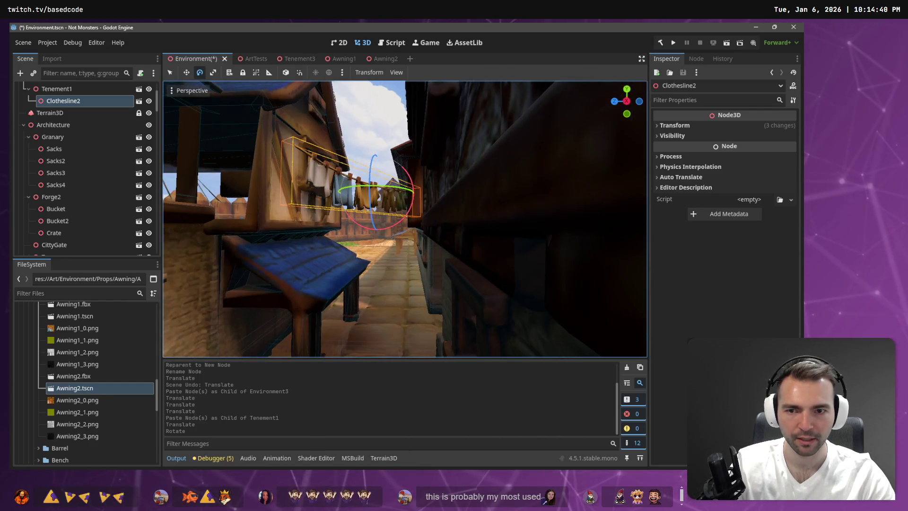
{"action": "key", "text": "s"}
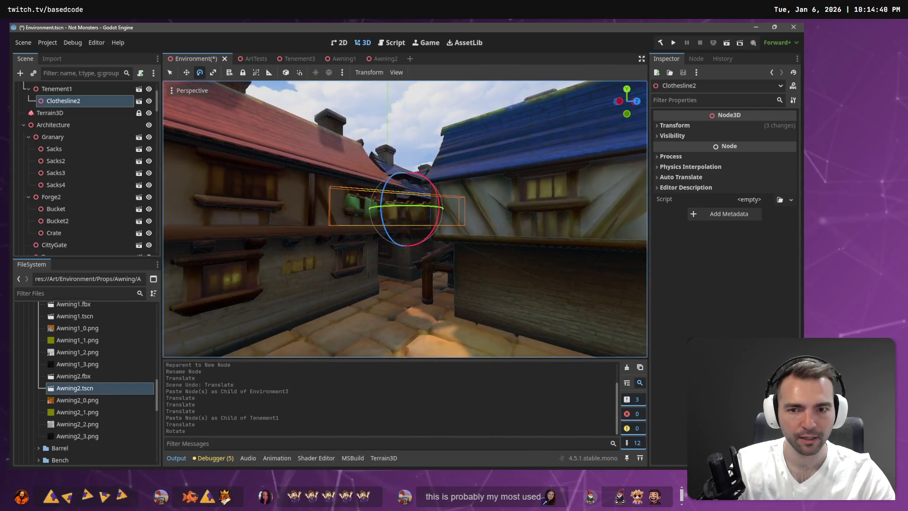
{"action": "key", "text": "s"}
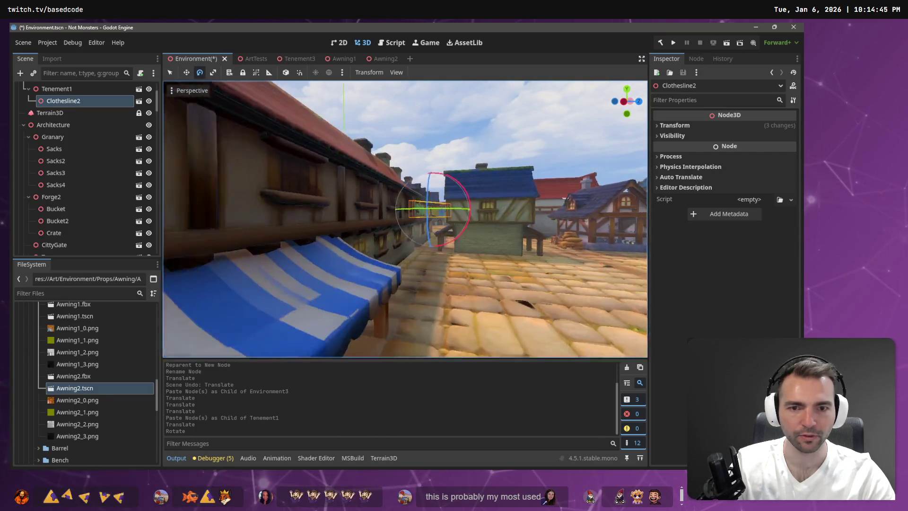
- Select the blue awning, save the Environment scene and run the game with F5
{"action": "left_click", "coordinate": [452, 126]}
{"action": "key", "text": "w"}
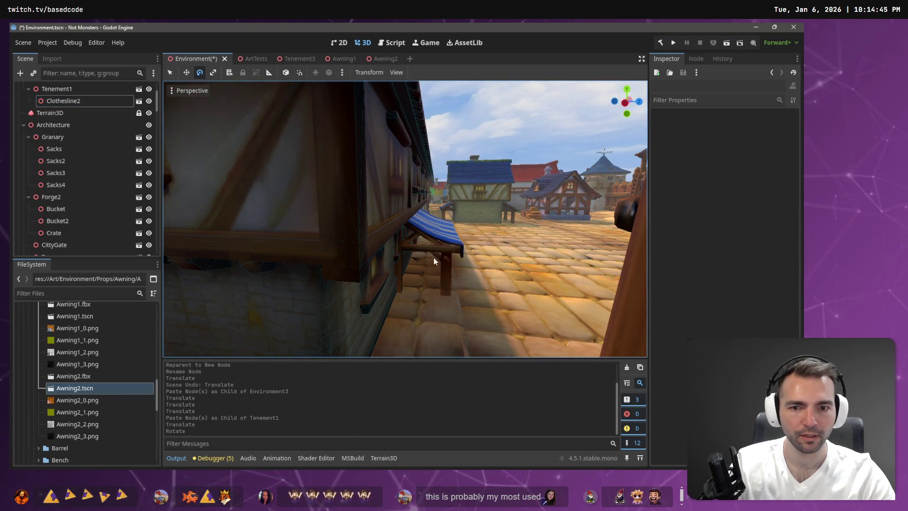
{"action": "left_click", "coordinate": [441, 247]}
{"action": "key", "text": "w"}
{"action": "key", "text": "ctrl+s"}
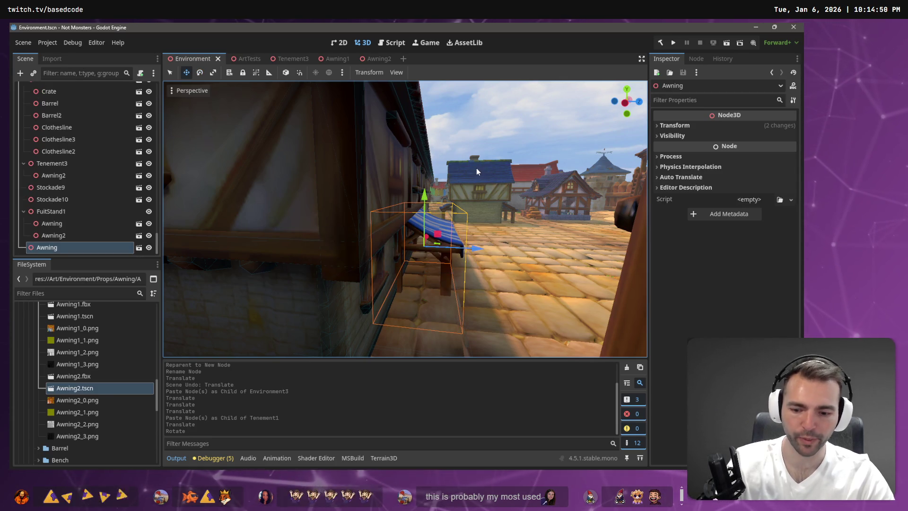
{"action": "key", "text": "F5"}
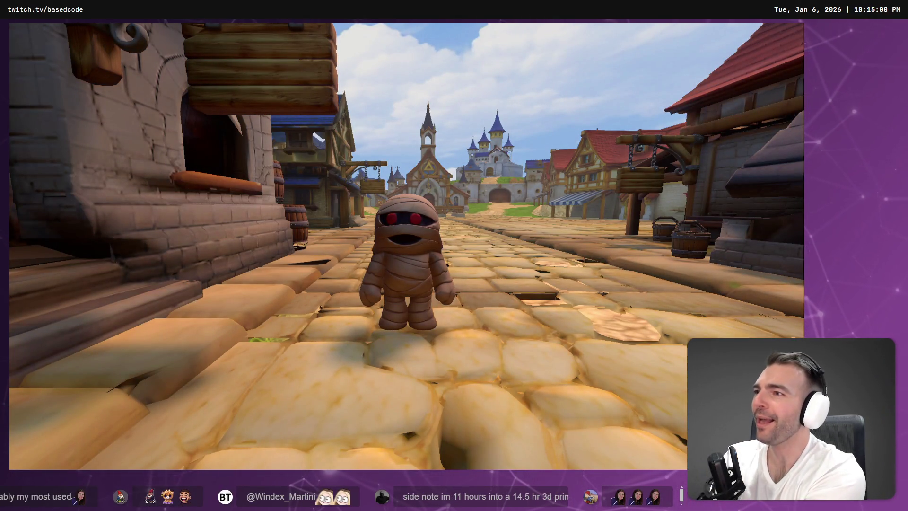
- Run the mummy character down the town street during the play test
{"action": "key", "text": "w"}
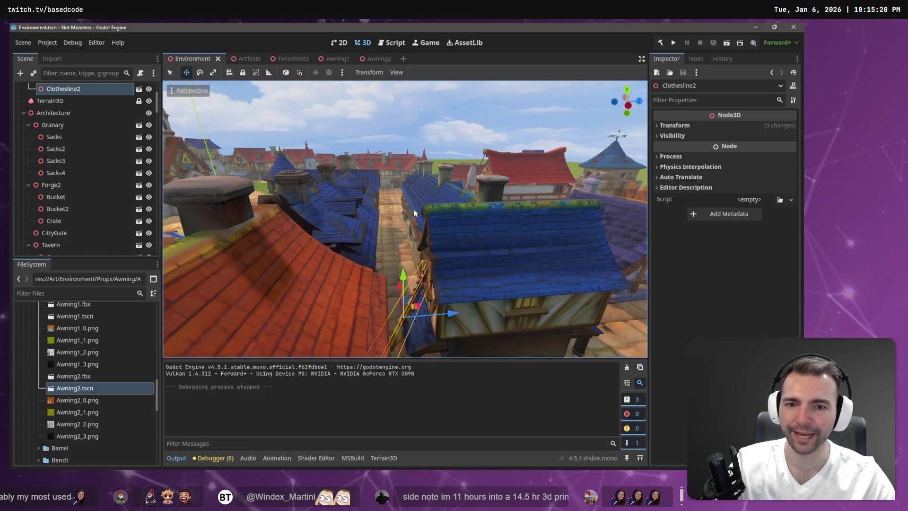
- Bring the viewport down to the cobblestone street near Tenement1 and the blue-roofed house
{"action": "left_click", "coordinate": [457, 253]}
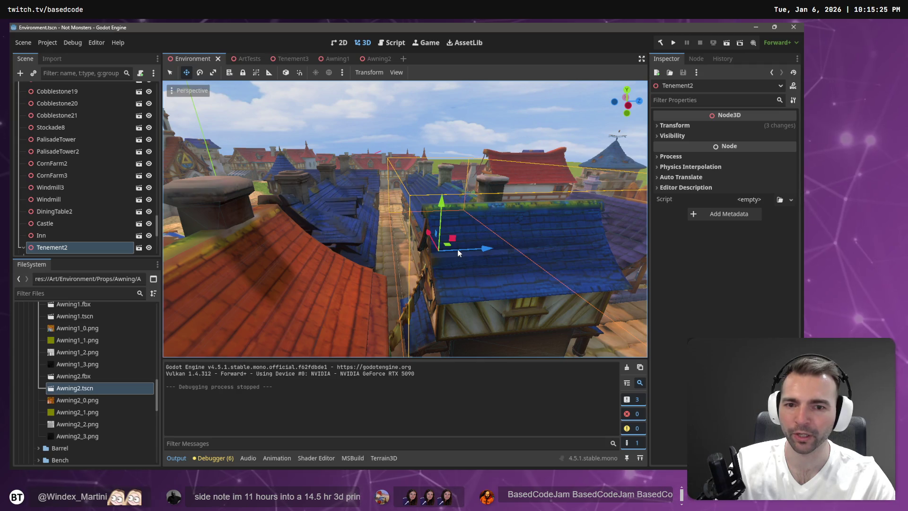
{"action": "left_click", "coordinate": [396, 330]}
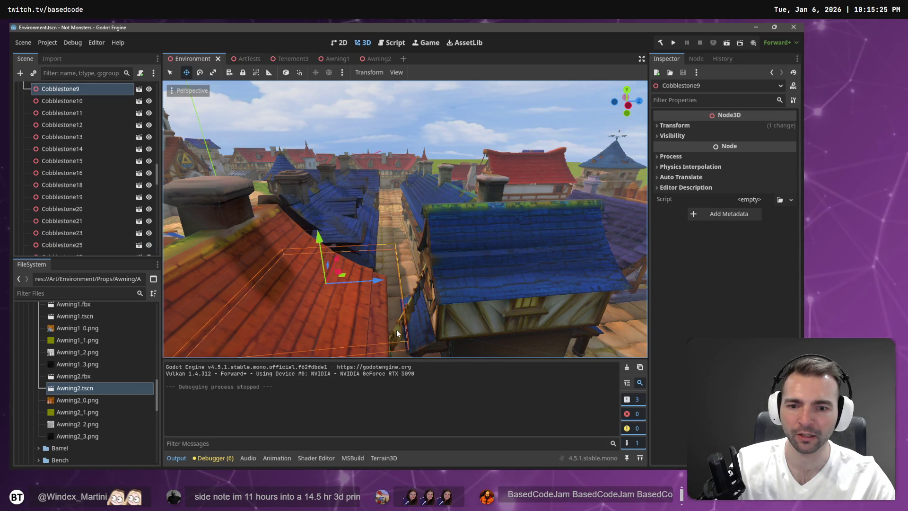
{"action": "mouse_move", "coordinate": [475, 291]}
{"action": "left_mouse_down"}
{"action": "mouse_move", "coordinate": [401, 281]}
{"action": "mouse_move", "coordinate": [413, 116]}
{"action": "left_mouse_up"}
{"action": "left_click", "coordinate": [413, 116]}
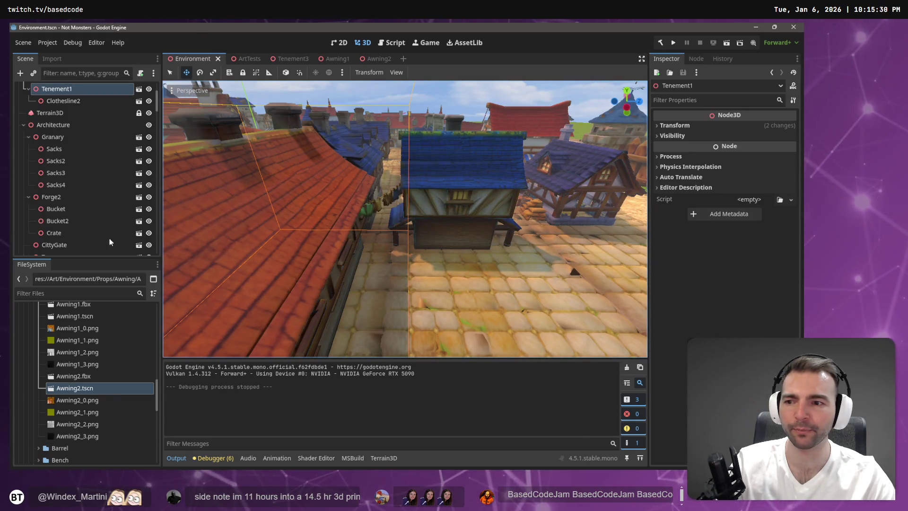
{"action": "scroll", "coordinate": [109, 242], "scroll_direction": "down", "scroll_amount": 15}
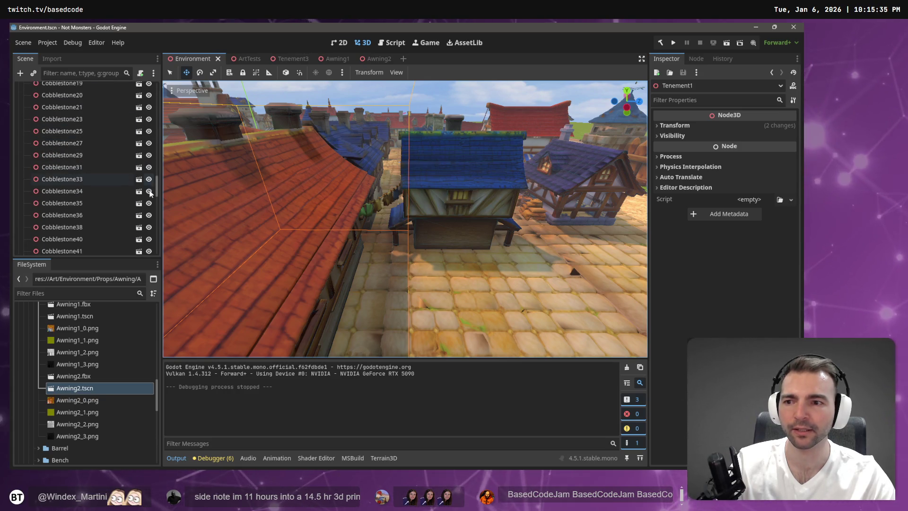
{"action": "left_click_drag", "start_coordinate": [157, 188], "coordinate": [158, 258]}
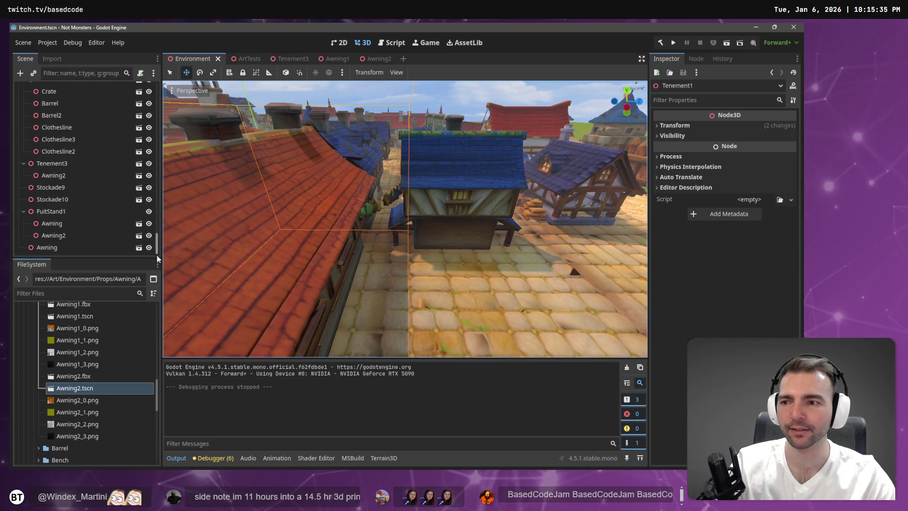
{"action": "left_click", "coordinate": [58, 236]}
{"action": "left_click", "coordinate": [387, 203]}
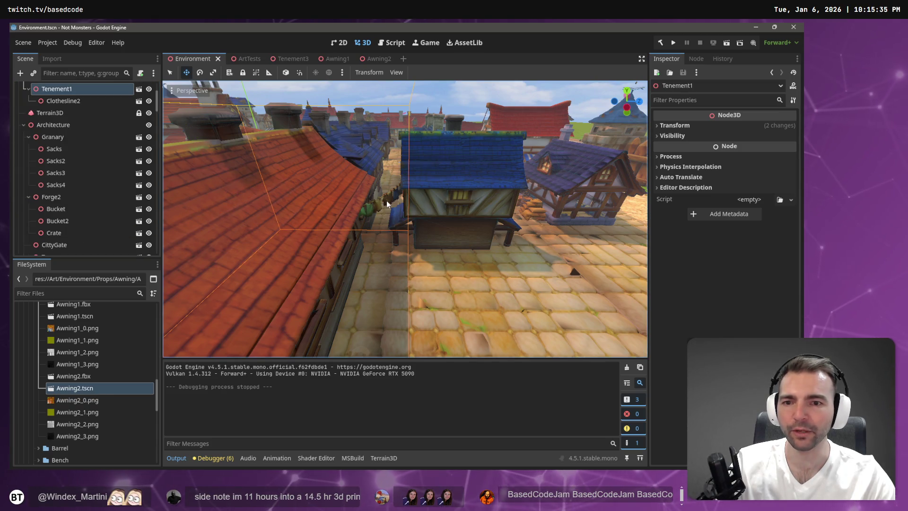
{"action": "scroll", "coordinate": [59, 196], "scroll_direction": "down", "scroll_amount": 10}
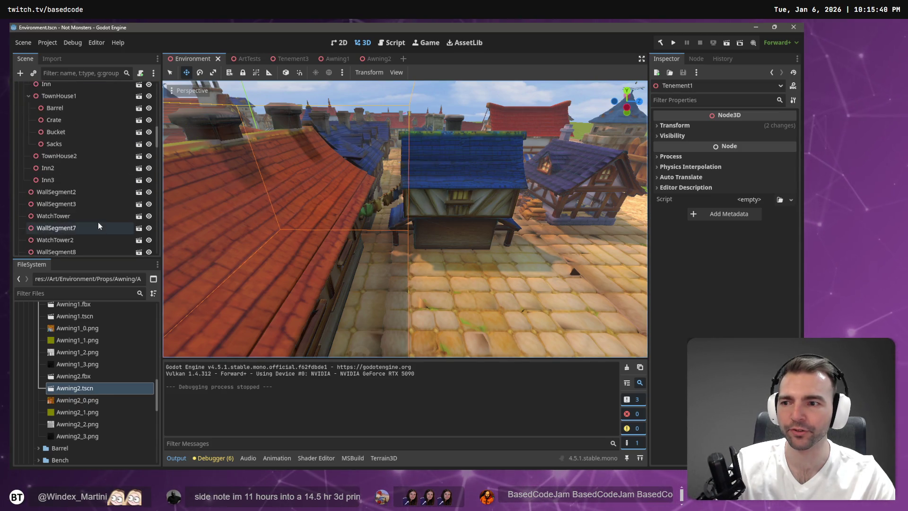
{"action": "scroll", "coordinate": [69, 238], "scroll_direction": "down", "scroll_amount": 10}
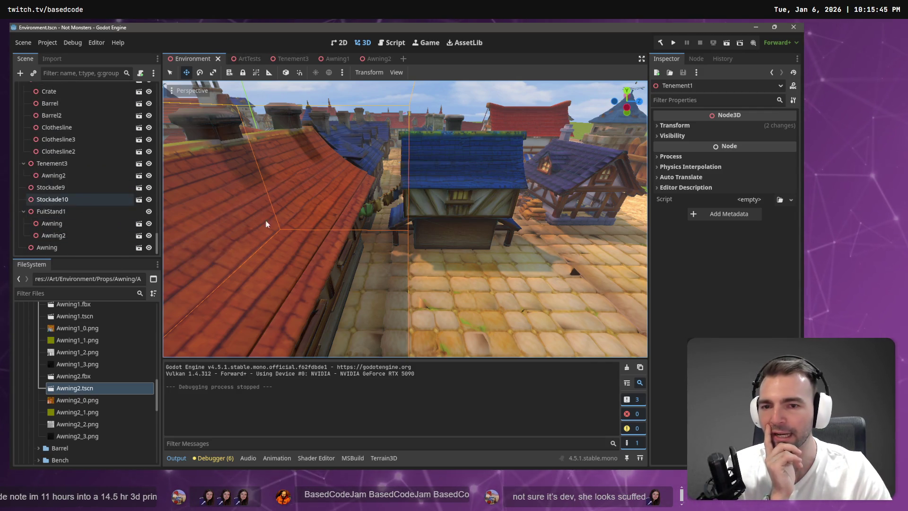
{"action": "mouse_move", "coordinate": [458, 166]}
{"action": "left_mouse_down"}
{"action": "mouse_move", "coordinate": [458, 151]}
{"action": "mouse_move", "coordinate": [453, 167]}
{"action": "left_mouse_up"}
{"action": "left_click_drag", "start_coordinate": [431, 215], "coordinate": [430, 214]}
{"action": "left_click_drag", "start_coordinate": [391, 241], "coordinate": [390, 242]}
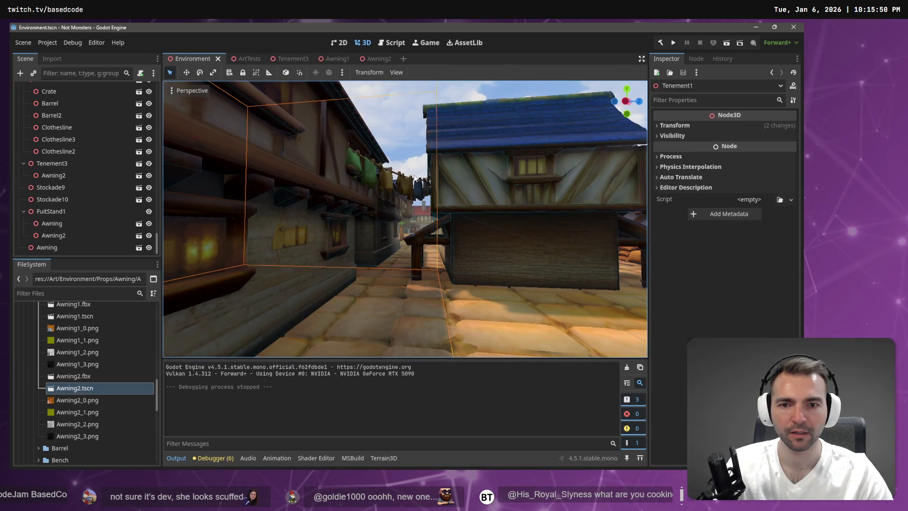
- Select Clothesline2 in the alley and try to open its source scene
{"action": "left_click", "coordinate": [414, 180]}
{"action": "left_click_drag", "start_coordinate": [272, 189], "coordinate": [272, 189]}
{"action": "left_click", "coordinate": [272, 189]}
{"action": "left_click", "coordinate": [109, 101]}
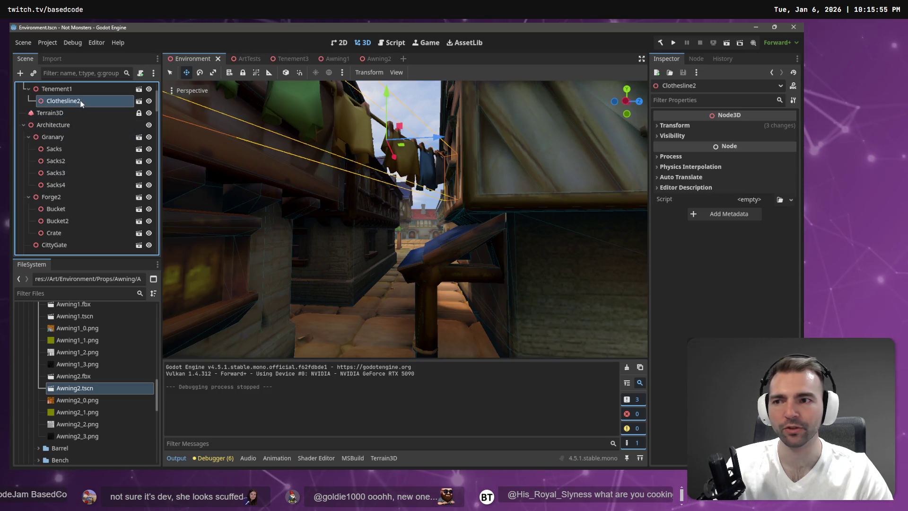
{"action": "left_click", "coordinate": [138, 102]}
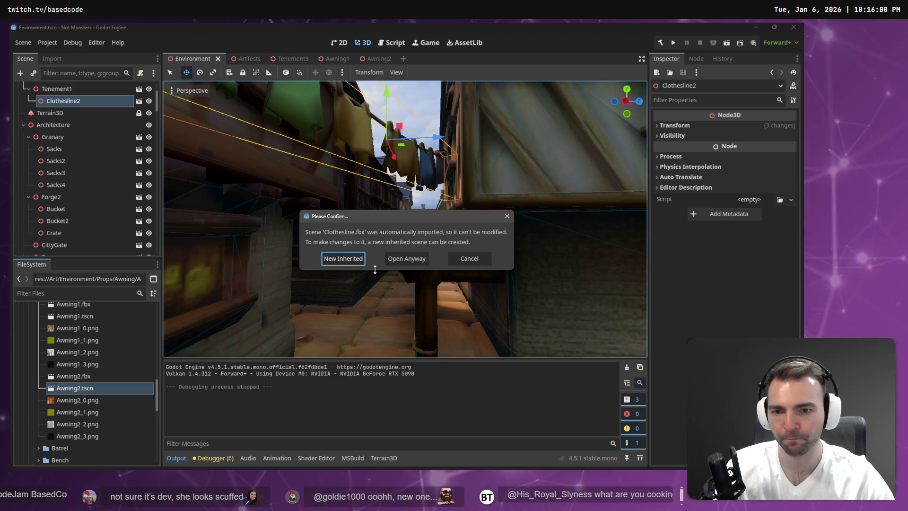
- Dismiss the warning and create a new scene named Clothesline in the Clothesline props folder
{"action": "key", "text": "Escape"}
{"action": "scroll", "coordinate": [104, 361], "scroll_direction": "down", "scroll_amount": 5}
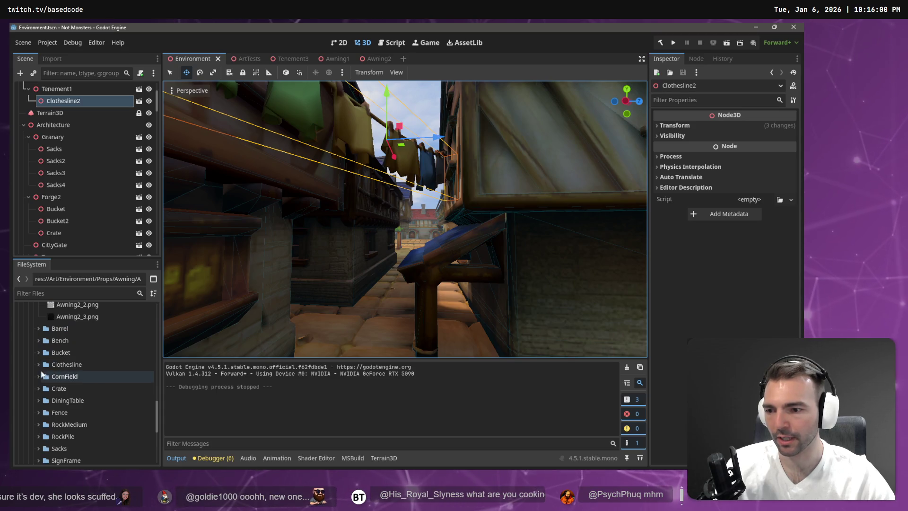
{"action": "left_click", "coordinate": [38, 364]}
{"action": "right_click", "coordinate": [63, 364]}
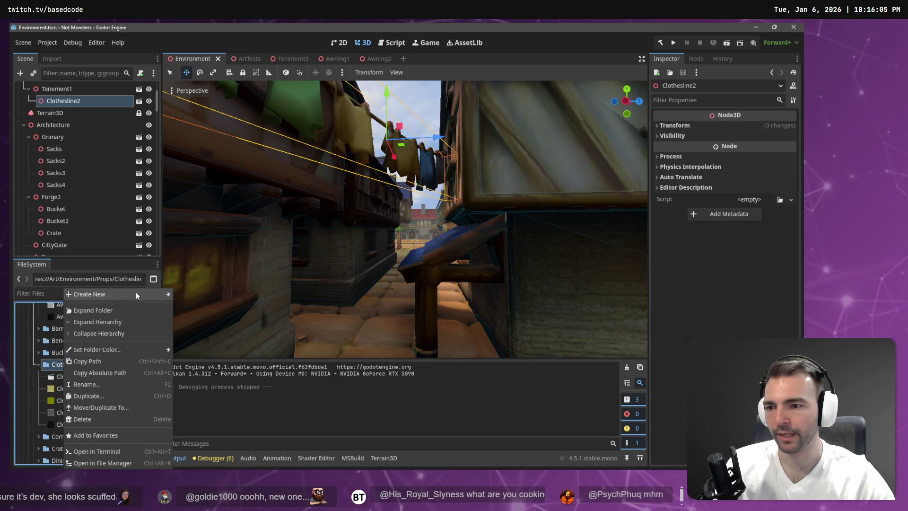
{"action": "mouse_move", "coordinate": [136, 294]}
{"action": "left_click", "coordinate": [201, 307]}
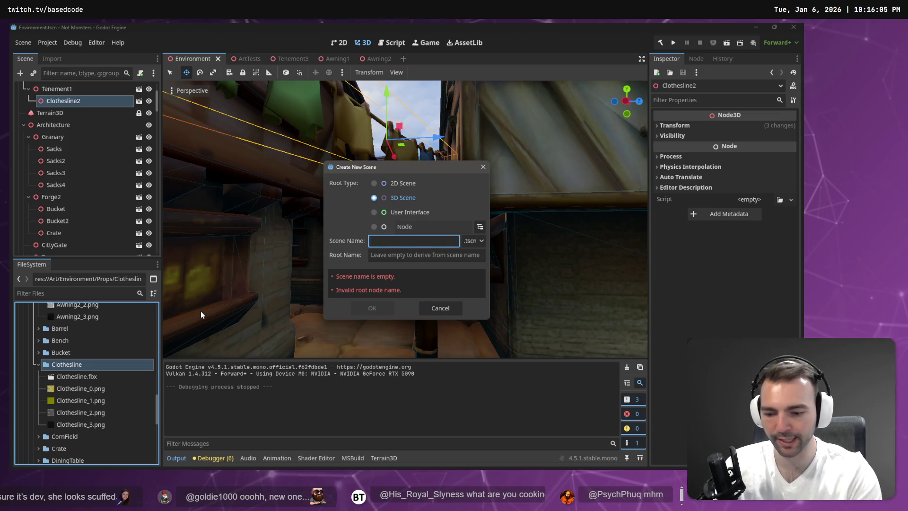
{"action": "type", "text": "Clothesline"}
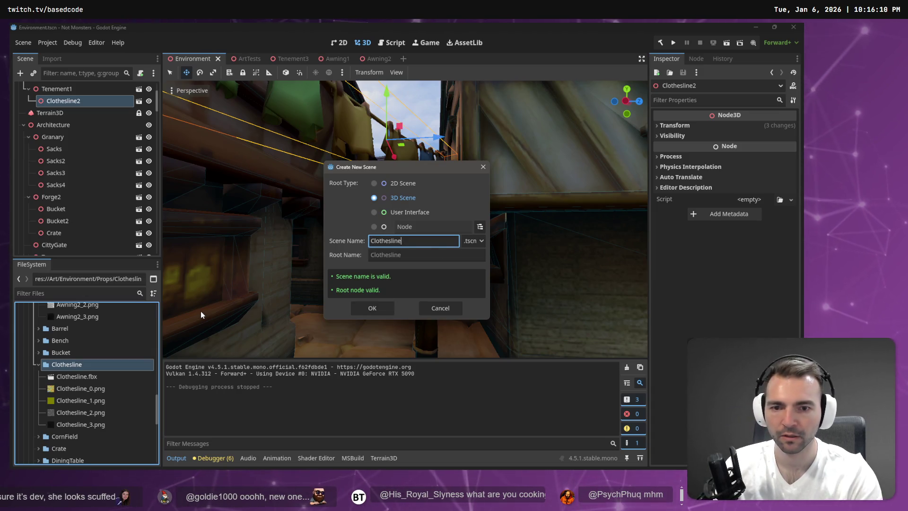
{"action": "key", "text": "Return"}
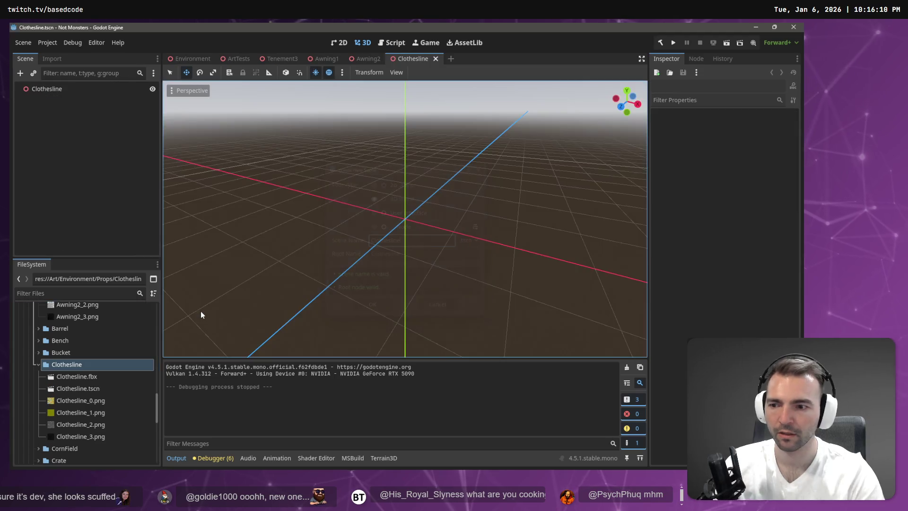
- Place Clothesline.fbx under the Clothesline root node and save the scene
{"action": "mouse_move", "coordinate": [76, 376]}
{"action": "left_mouse_down"}
{"action": "mouse_move", "coordinate": [116, 321]}
{"action": "mouse_move", "coordinate": [121, 153]}
{"action": "left_mouse_up"}
{"action": "left_click_drag", "start_coordinate": [75, 96], "coordinate": [76, 97]}
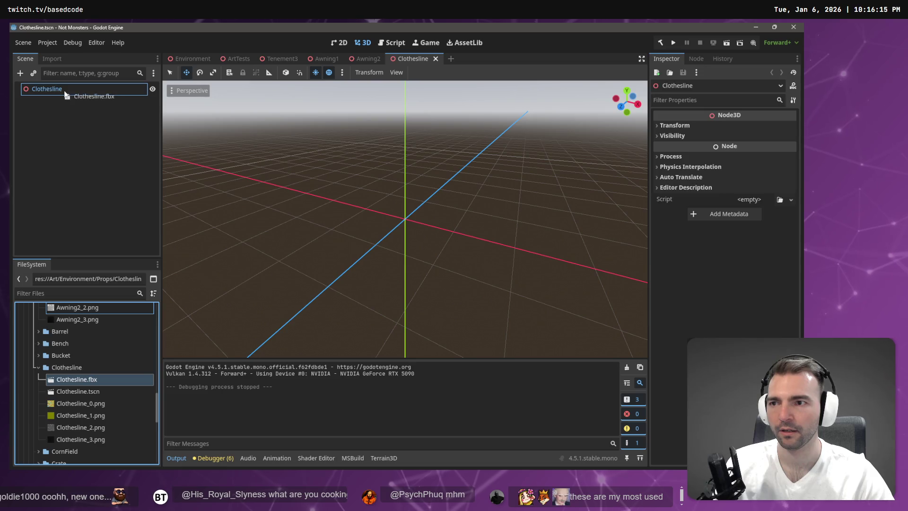
{"action": "left_click", "coordinate": [115, 163]}
{"action": "key", "text": "ctrl+s"}
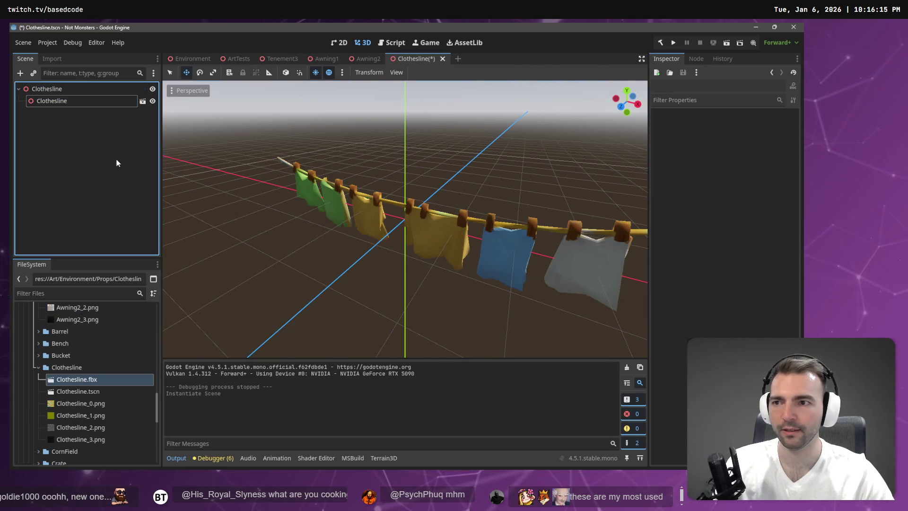
{"action": "left_click", "coordinate": [39, 368]}
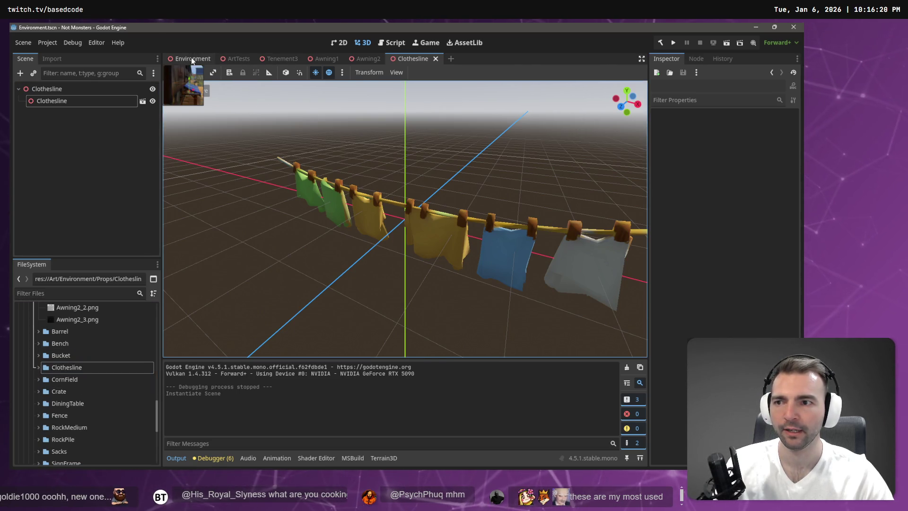
- Back in Environment, filter the Scene tree by 'Clothesline' and select the first Clothesline node
{"action": "left_click", "coordinate": [192, 60]}
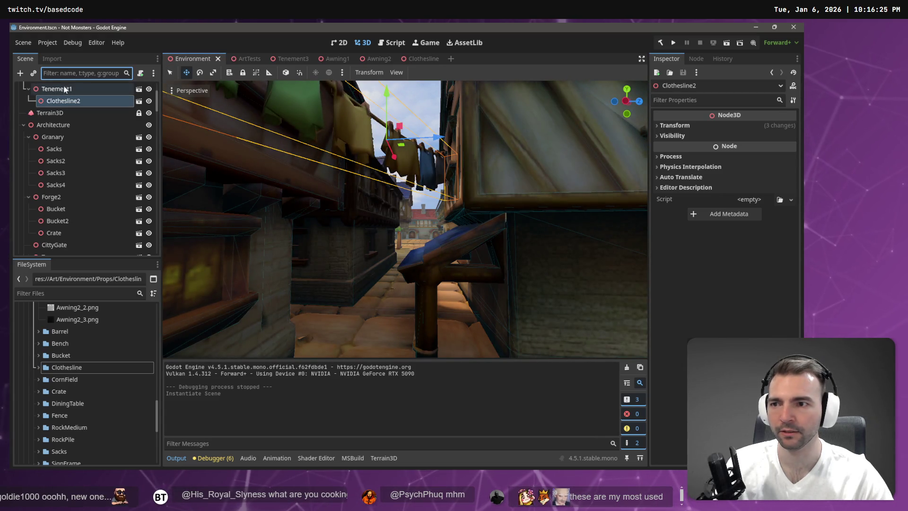
{"action": "double_click", "coordinate": [64, 101]}
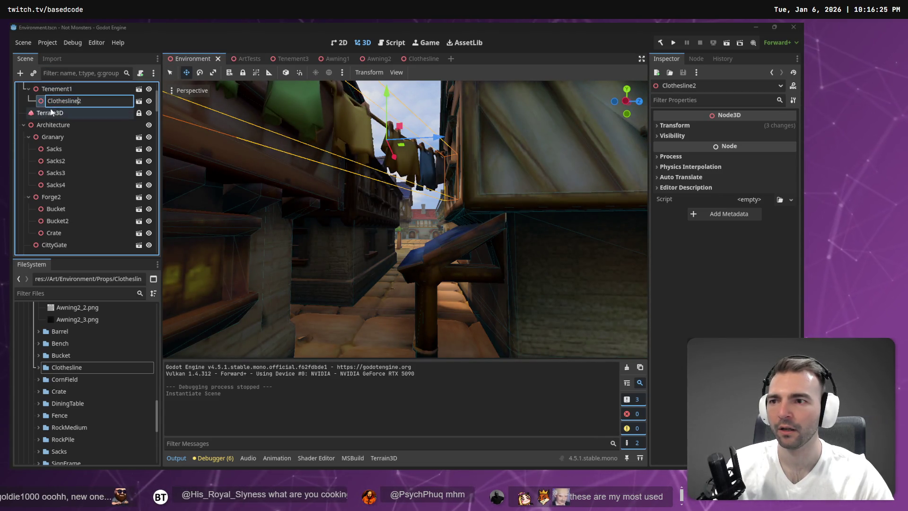
{"action": "key", "text": "Escape"}
{"action": "key", "text": "ctrl+v"}
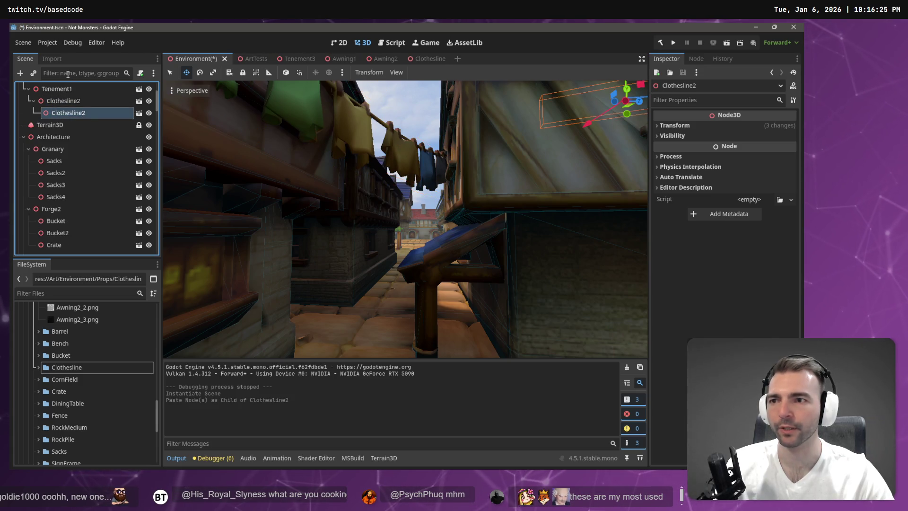
{"action": "key", "text": "ctrl+z"}
{"action": "left_click", "coordinate": [67, 74]}
{"action": "type", "text": "Clothesline"}
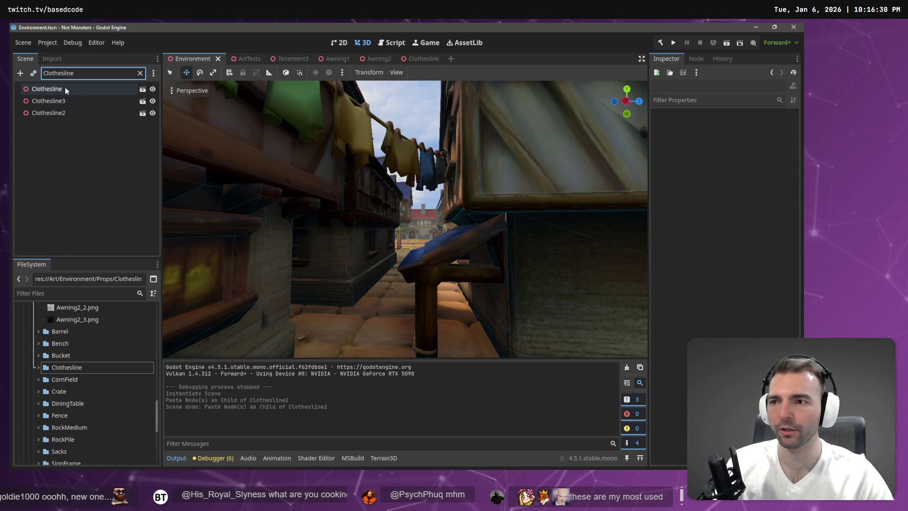
{"action": "left_click", "coordinate": [64, 88]}
{"action": "left_click", "coordinate": [61, 115], "text": "shift"}
{"action": "right_click", "coordinate": [62, 113]}
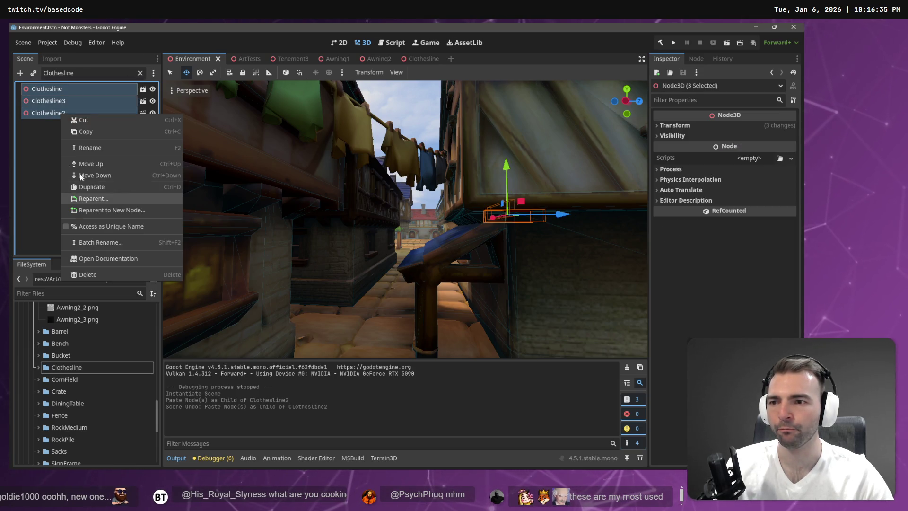
{"action": "left_click", "coordinate": [49, 130]}
{"action": "left_click", "coordinate": [46, 89]}
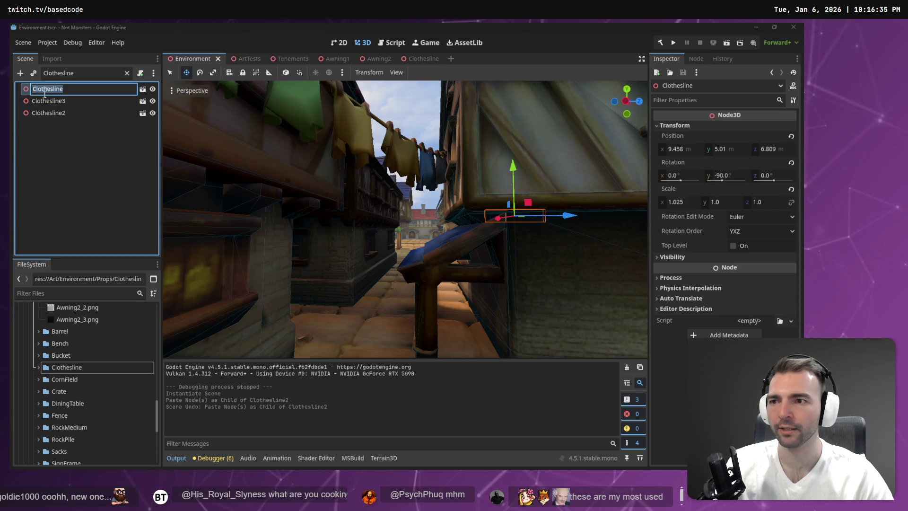
- Instantiate Clothesline.fbx, found by searching 'cloths', as its child, then frame Clothesline2
{"action": "right_click", "coordinate": [46, 95]}
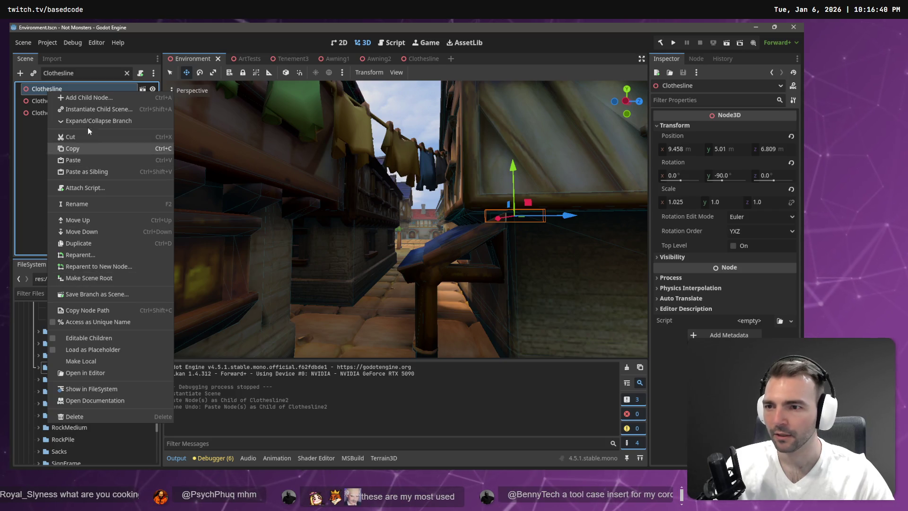
{"action": "left_click", "coordinate": [104, 110]}
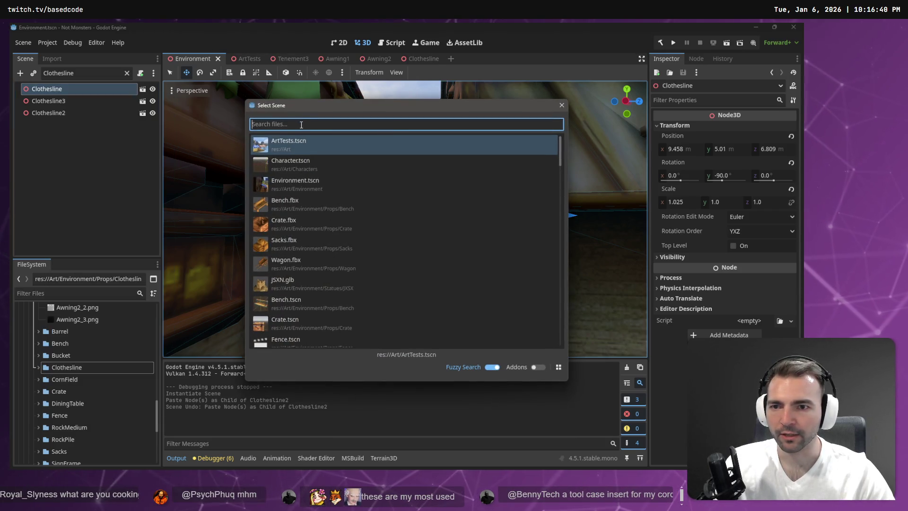
{"action": "type", "text": "cloths"}
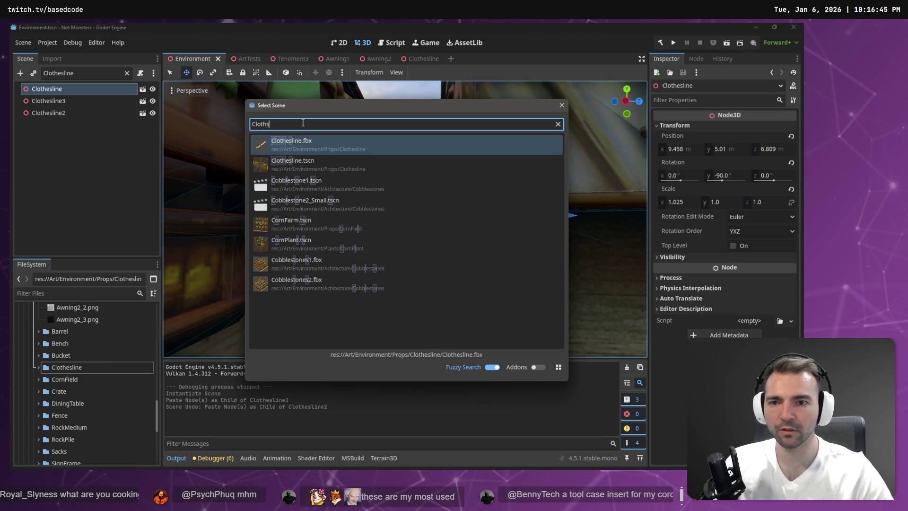
{"action": "double_click", "coordinate": [304, 166]}
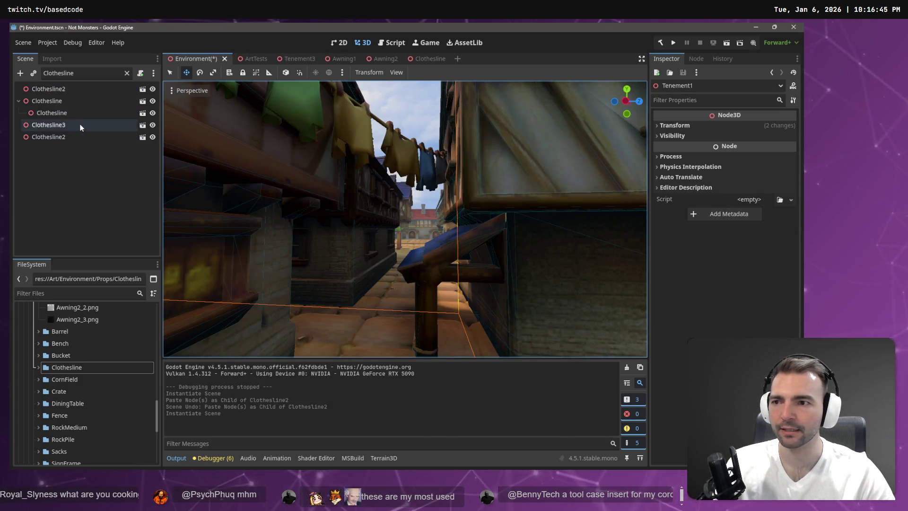
{"action": "left_click", "coordinate": [64, 116]}
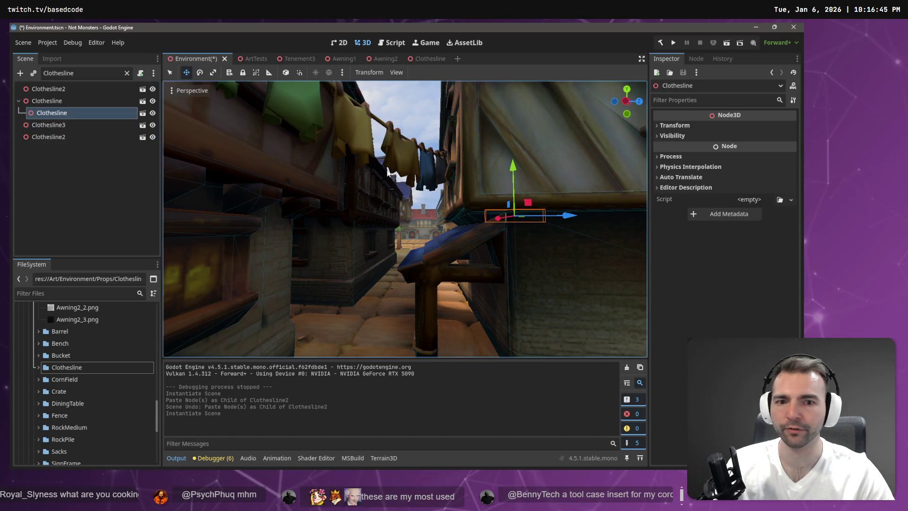
{"action": "double_click", "coordinate": [86, 92]}
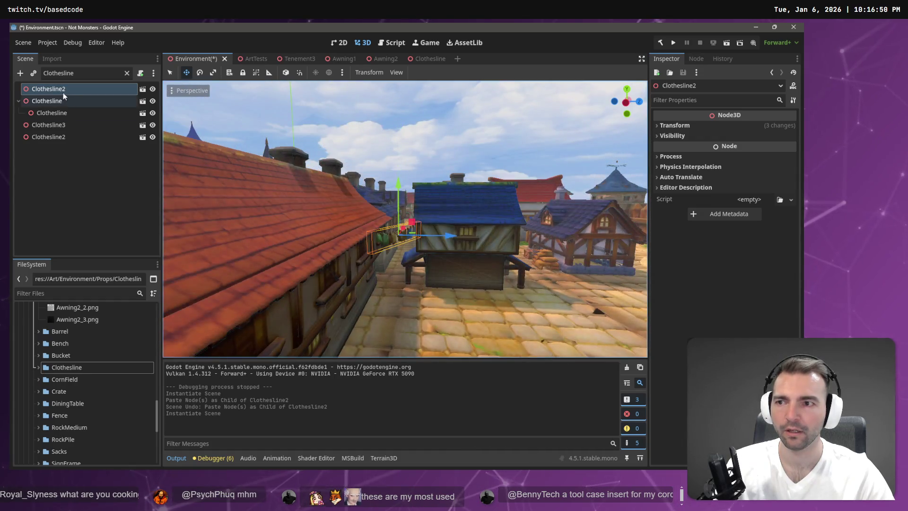
- Add a Clothesline scene instance under Clothesline2, Clothesline3 and the lower Clothesline2
{"action": "right_click", "coordinate": [63, 92]}
{"action": "left_click", "coordinate": [97, 110]}
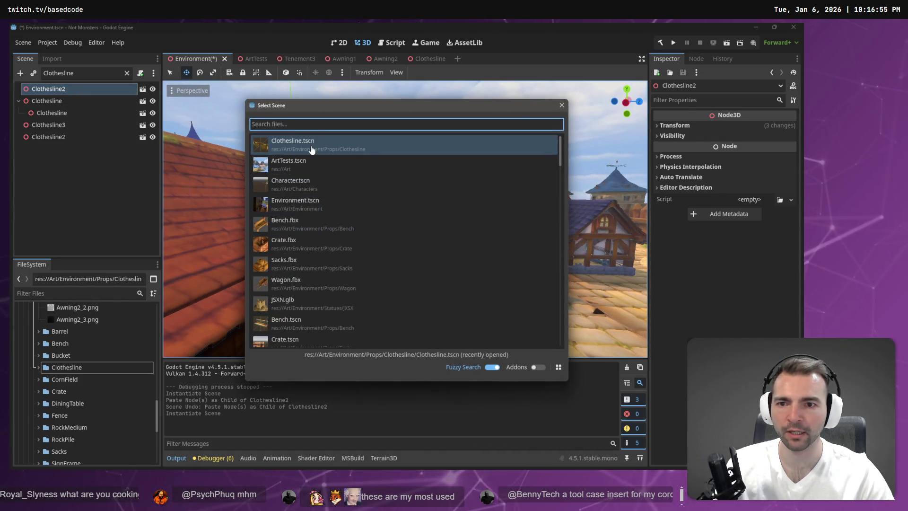
{"action": "key", "text": "Return"}
{"action": "double_click", "coordinate": [50, 138]}
{"action": "right_click", "coordinate": [49, 137]}
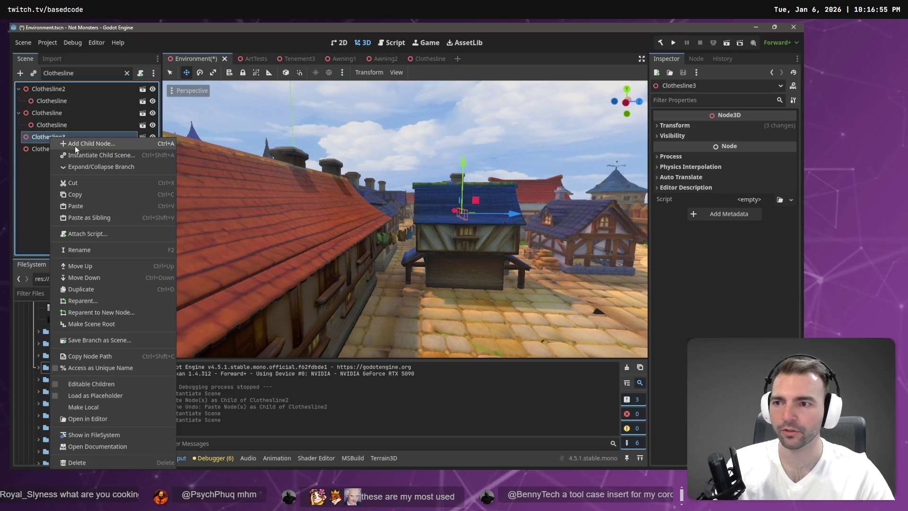
{"action": "left_click", "coordinate": [75, 146]}
{"action": "key", "text": "Escape"}
{"action": "right_click", "coordinate": [67, 139]}
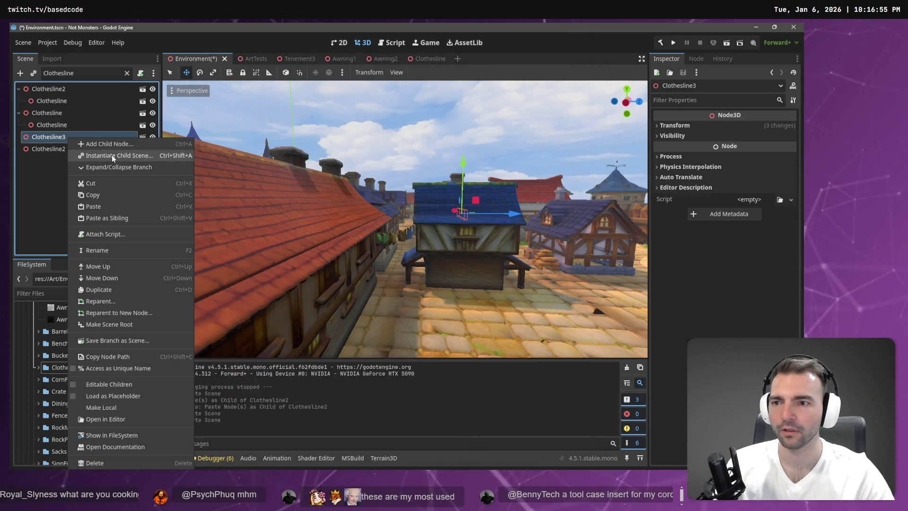
{"action": "left_click", "coordinate": [112, 154]}
{"action": "left_click", "coordinate": [317, 144]}
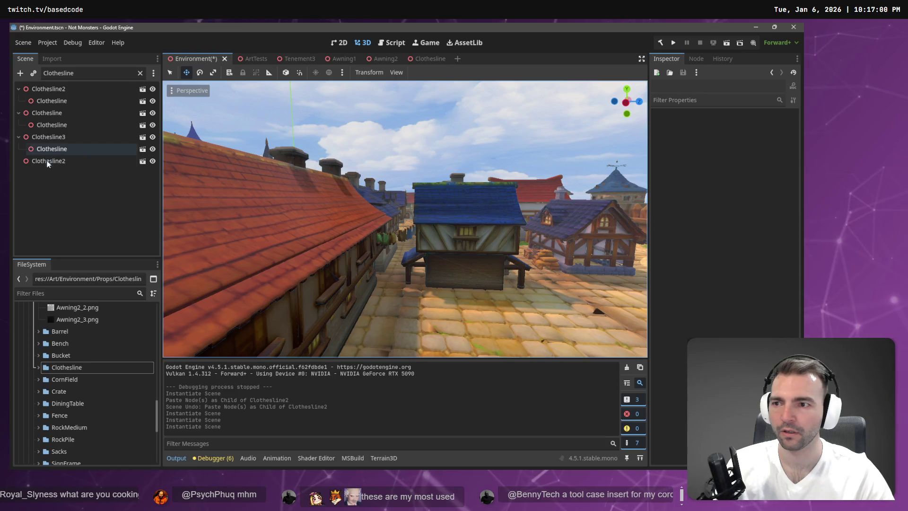
{"action": "left_click", "coordinate": [48, 161]}
{"action": "right_click", "coordinate": [47, 163]}
{"action": "left_click", "coordinate": [113, 152]}
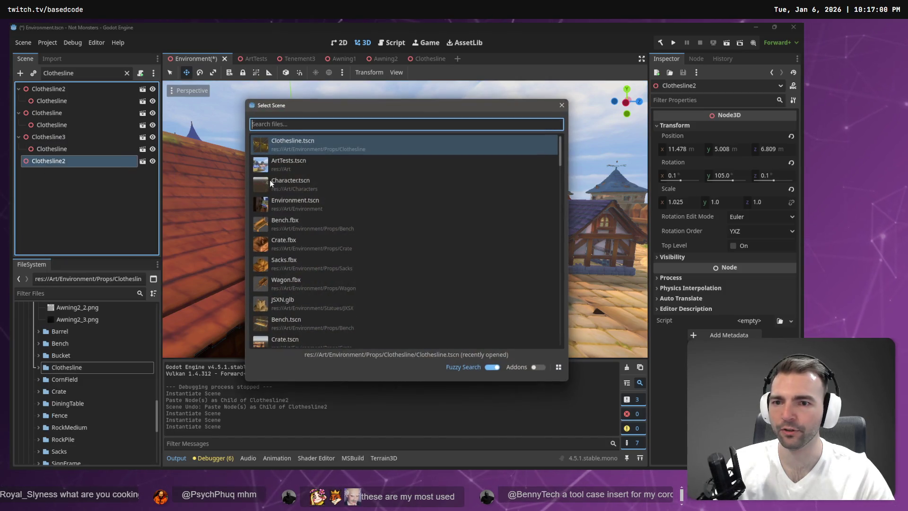
{"action": "left_click", "coordinate": [293, 145]}
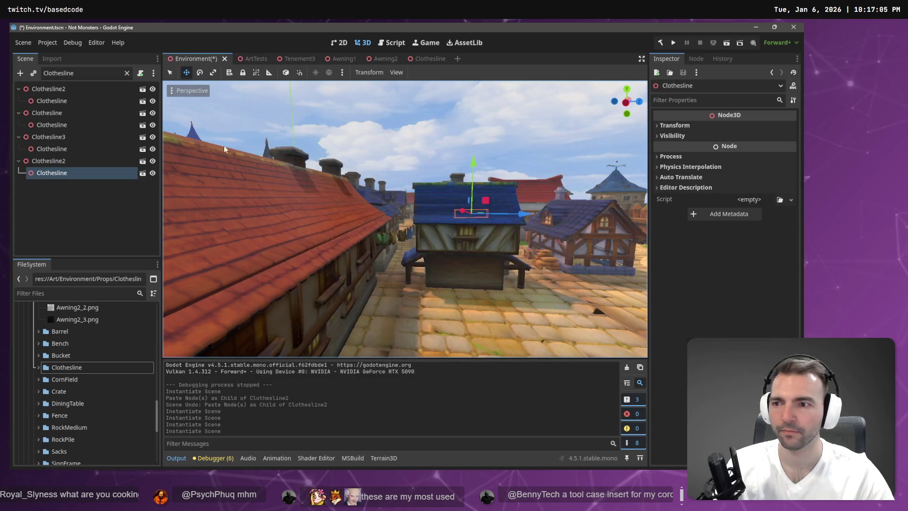
{"action": "left_click", "coordinate": [126, 70]}
- Move the new Clothesline under Tenement2, delete the emptied Clothesline2, and open Clothesline4's scene
{"action": "left_click", "coordinate": [127, 71]}
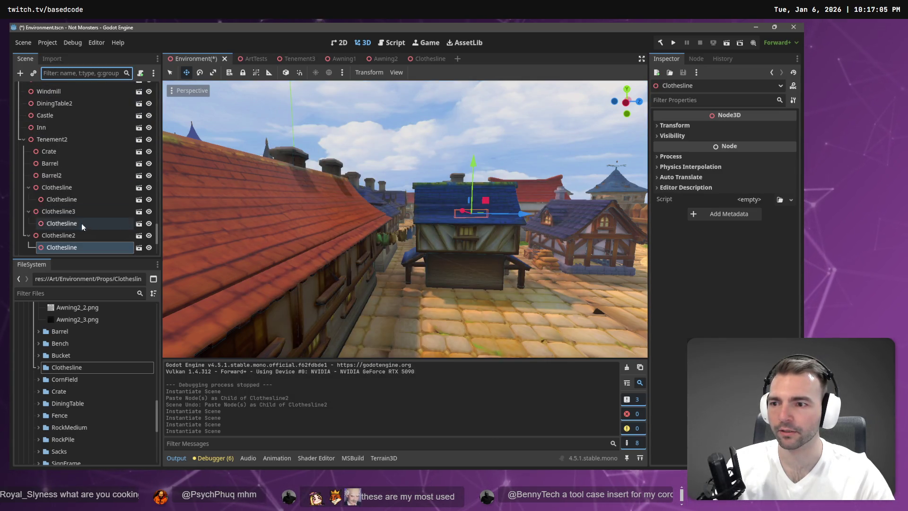
{"action": "scroll", "coordinate": [81, 223], "scroll_direction": "down", "scroll_amount": 2}
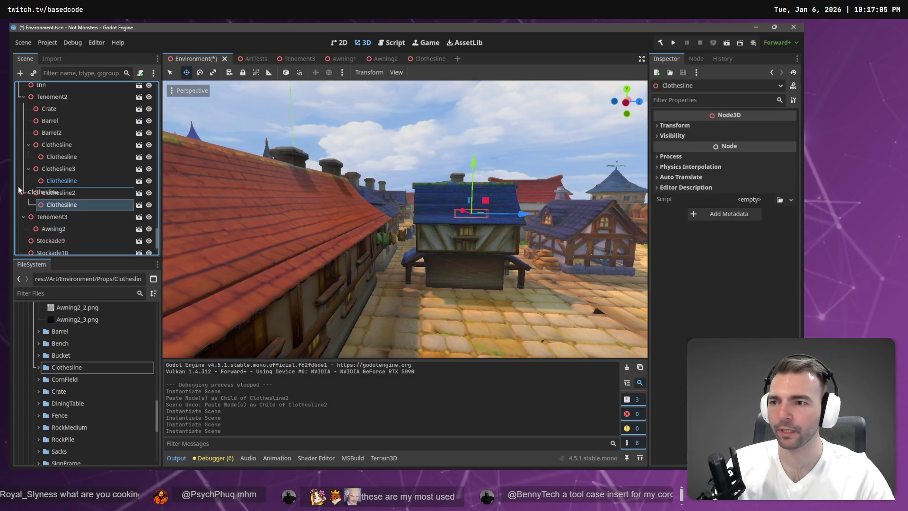
{"action": "mouse_move", "coordinate": [19, 189]}
{"action": "left_mouse_down"}
{"action": "mouse_move", "coordinate": [22, 147]}
{"action": "mouse_move", "coordinate": [55, 97]}
{"action": "left_mouse_up"}
{"action": "left_click", "coordinate": [62, 197]}
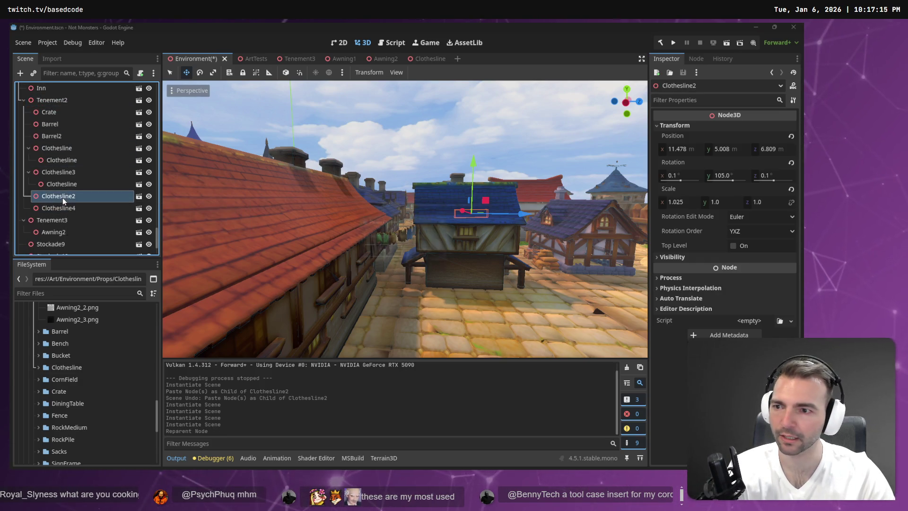
{"action": "key", "text": "Delete"}
{"action": "key", "text": "Return"}
{"action": "left_click", "coordinate": [80, 197]}
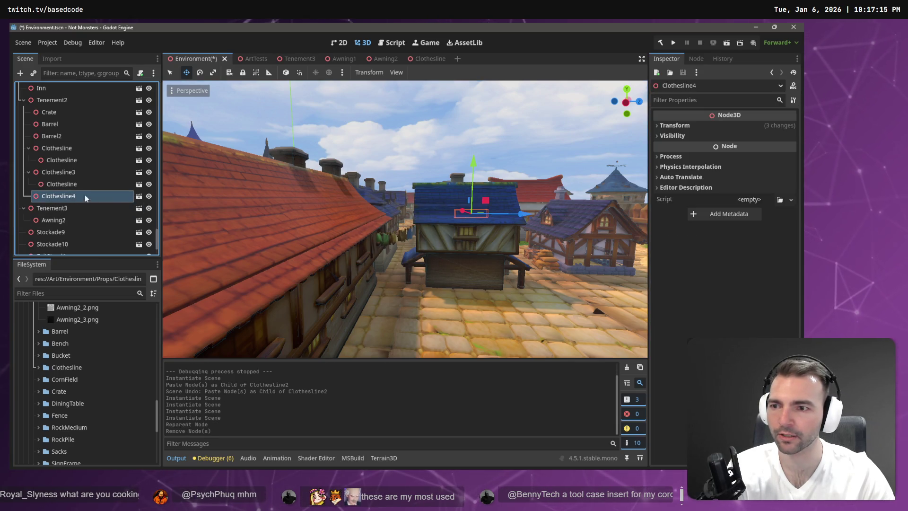
{"action": "left_click", "coordinate": [139, 195]}
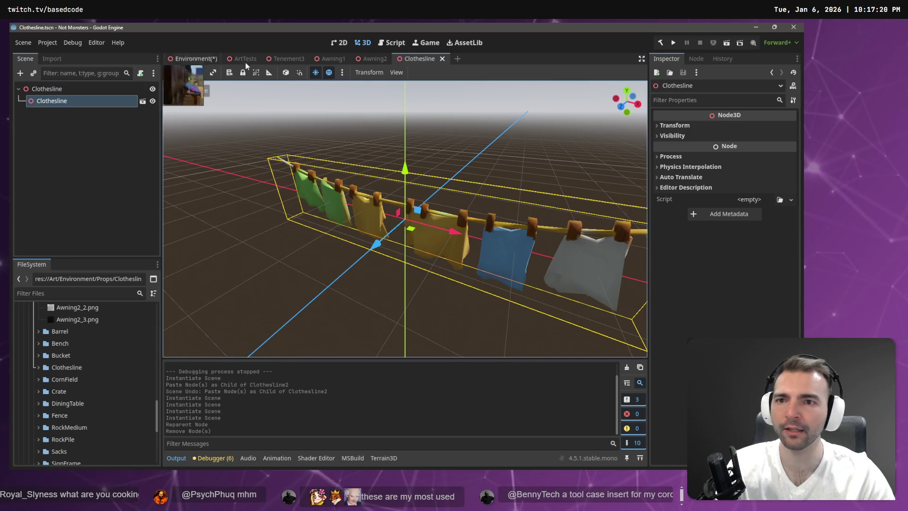
- In Environment, move Clothesline3's inner Clothesline under Tenement2 and delete the Clothesline3 wrapper
{"action": "left_click", "coordinate": [205, 58]}
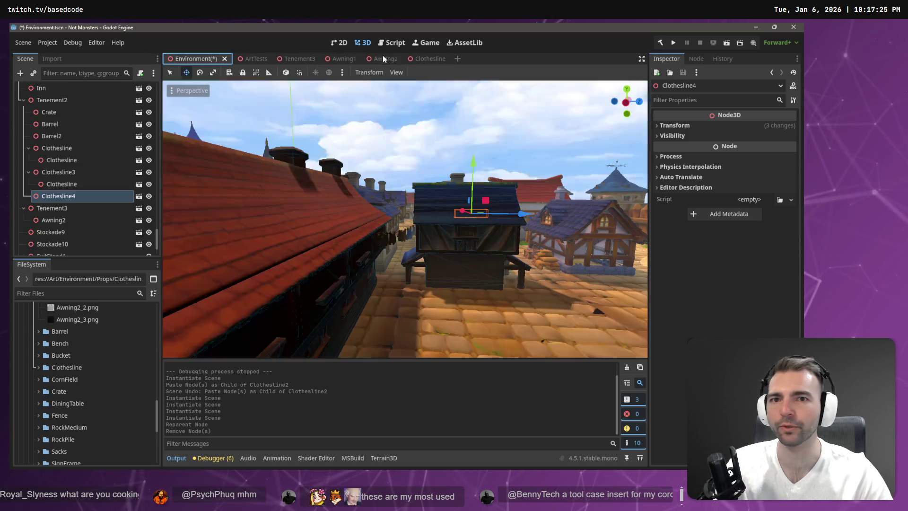
{"action": "left_click", "coordinate": [59, 186]}
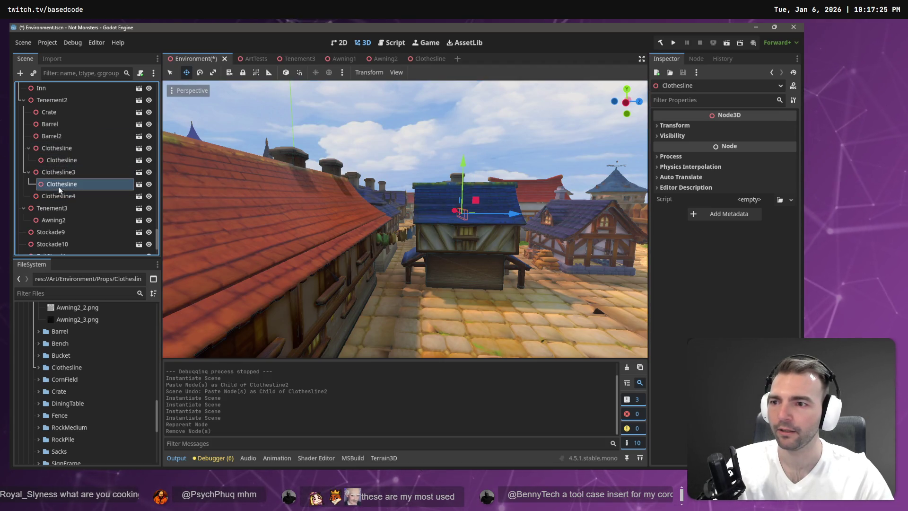
{"action": "left_click_drag", "start_coordinate": [49, 101], "coordinate": [49, 101]}
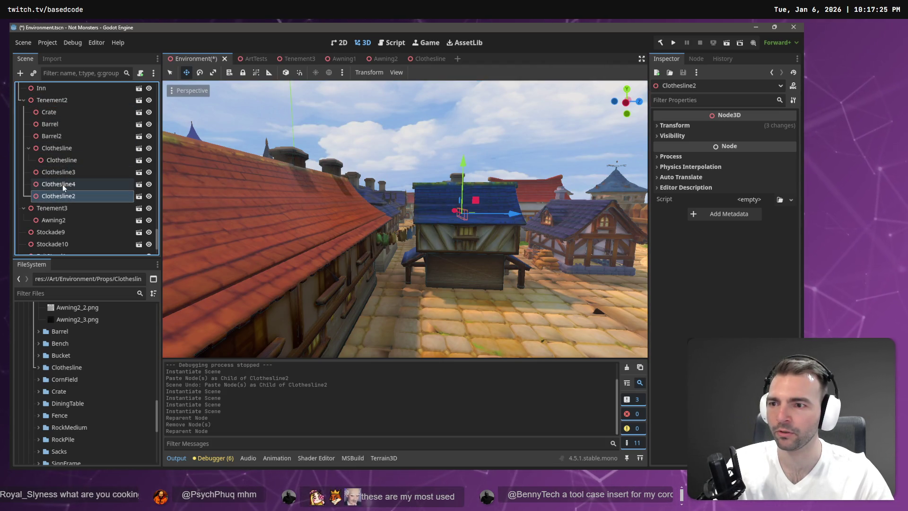
{"action": "key", "text": "ctrl+z"}
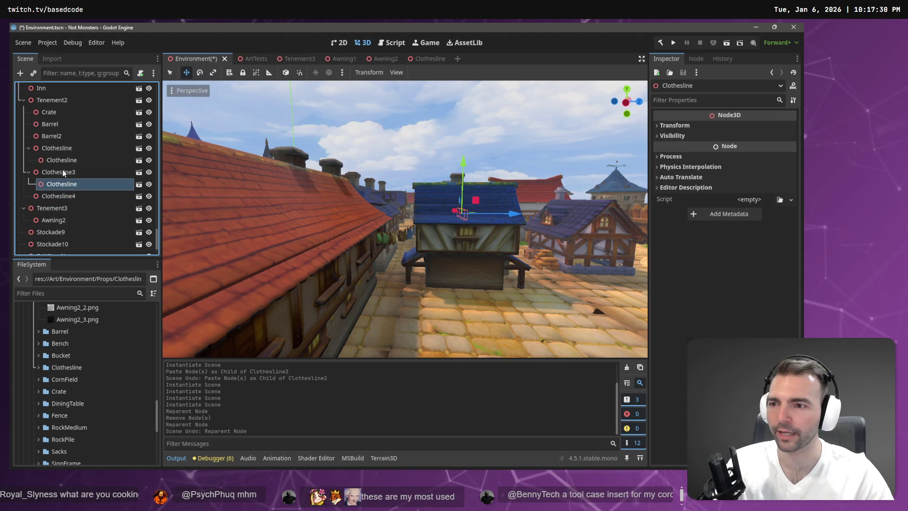
{"action": "mouse_move", "coordinate": [49, 104]}
{"action": "left_mouse_down"}
{"action": "mouse_move", "coordinate": [47, 173]}
{"action": "mouse_move", "coordinate": [48, 103]}
{"action": "left_mouse_up"}
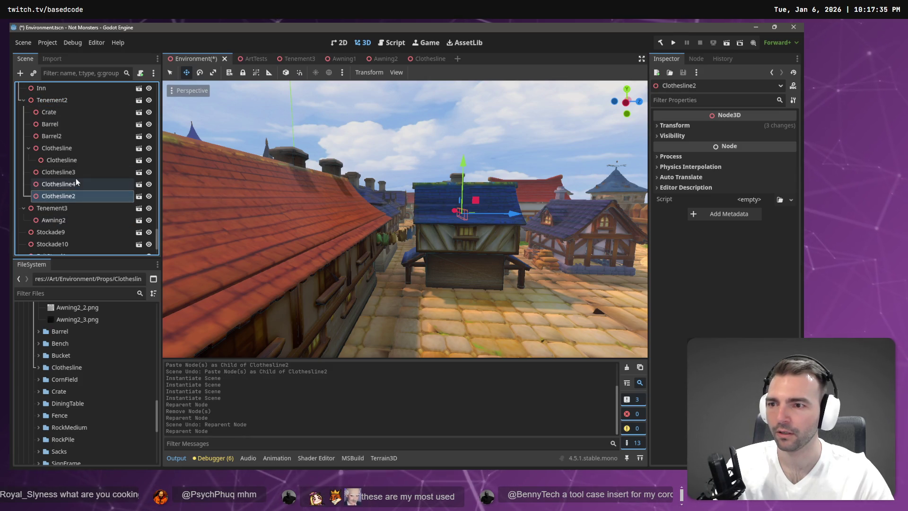
{"action": "left_click", "coordinate": [76, 177]}
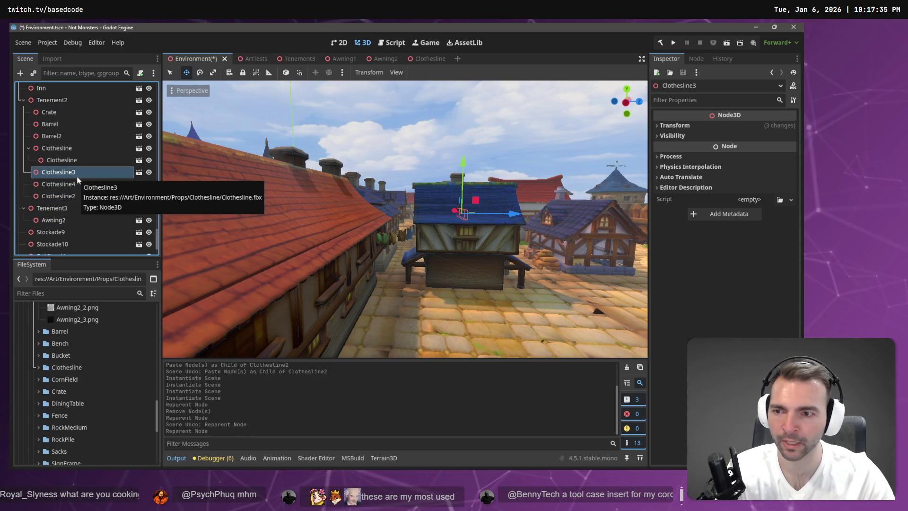
{"action": "key", "text": "Delete"}
{"action": "left_click", "coordinate": [383, 253]}
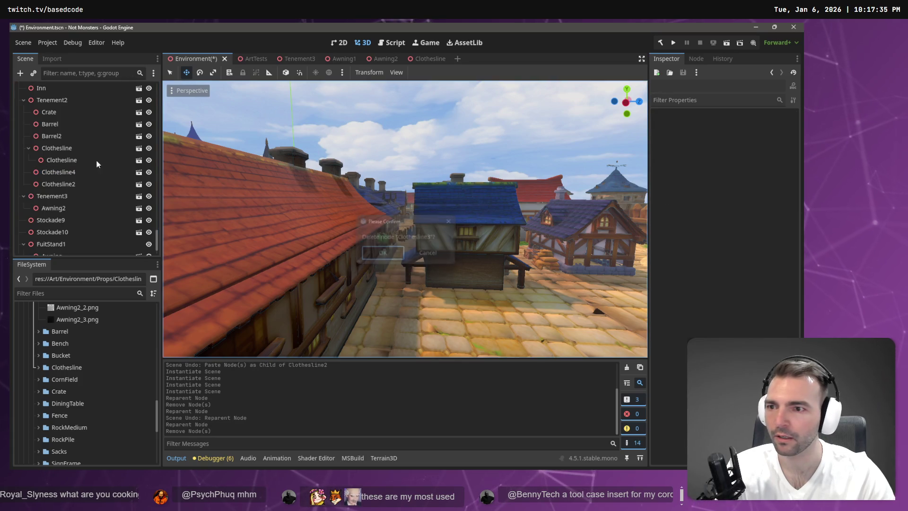
- Move the remaining inner Clothesline under Tenement2, delete its empty wrapper, and check Clothesline4, 2 and 3
{"action": "mouse_move", "coordinate": [61, 159]}
{"action": "left_mouse_down"}
{"action": "mouse_move", "coordinate": [72, 146]}
{"action": "mouse_move", "coordinate": [53, 101]}
{"action": "left_mouse_up"}
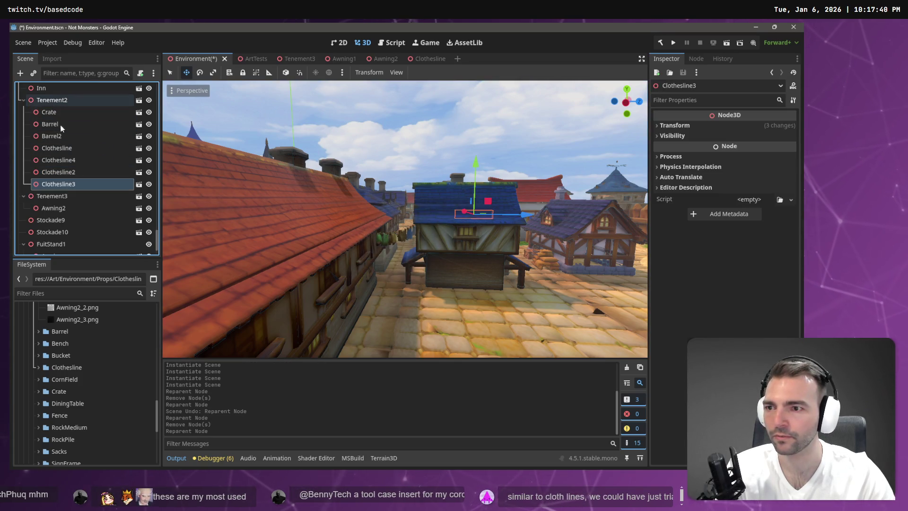
{"action": "left_click", "coordinate": [58, 148]}
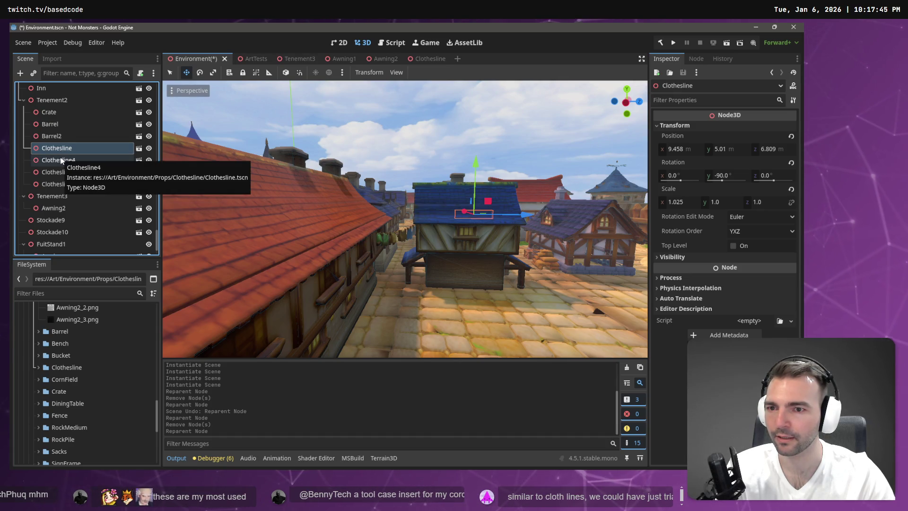
{"action": "key", "text": "Delete"}
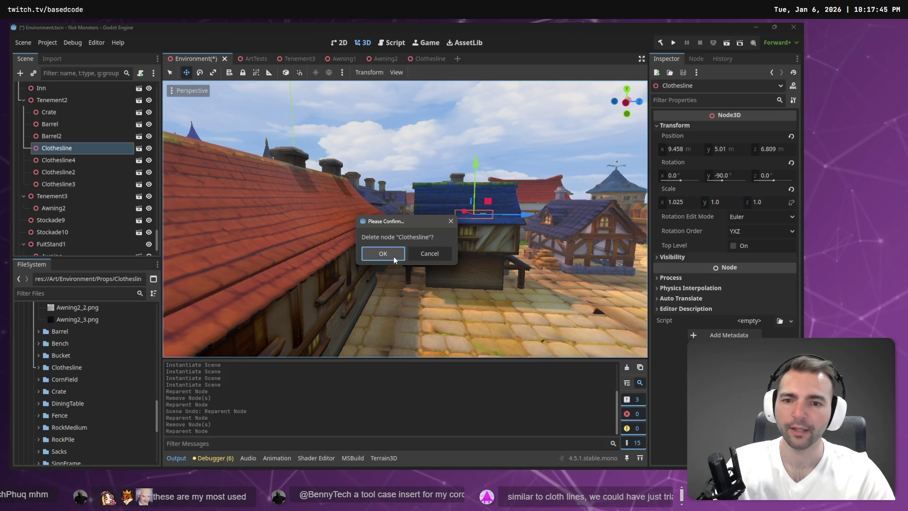
{"action": "left_click", "coordinate": [393, 256]}
{"action": "left_click", "coordinate": [75, 151]}
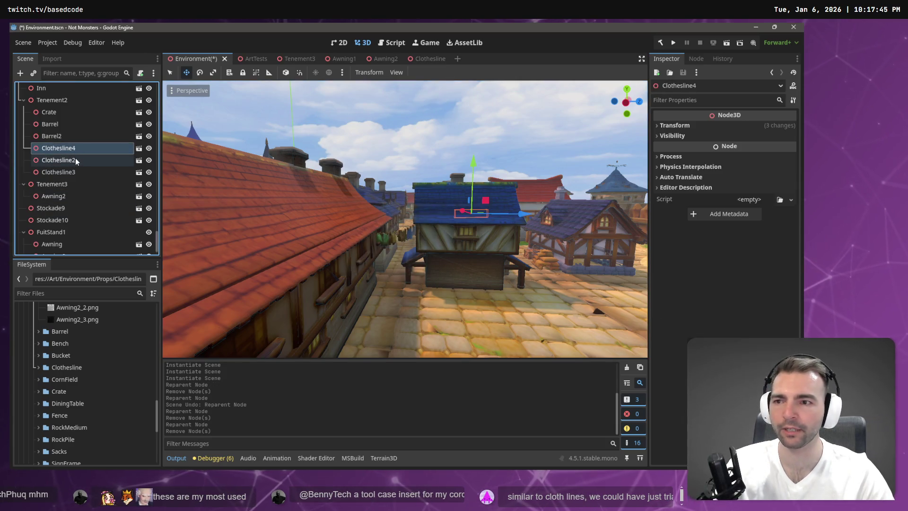
{"action": "left_click", "coordinate": [76, 160]}
{"action": "left_click", "coordinate": [76, 172]}
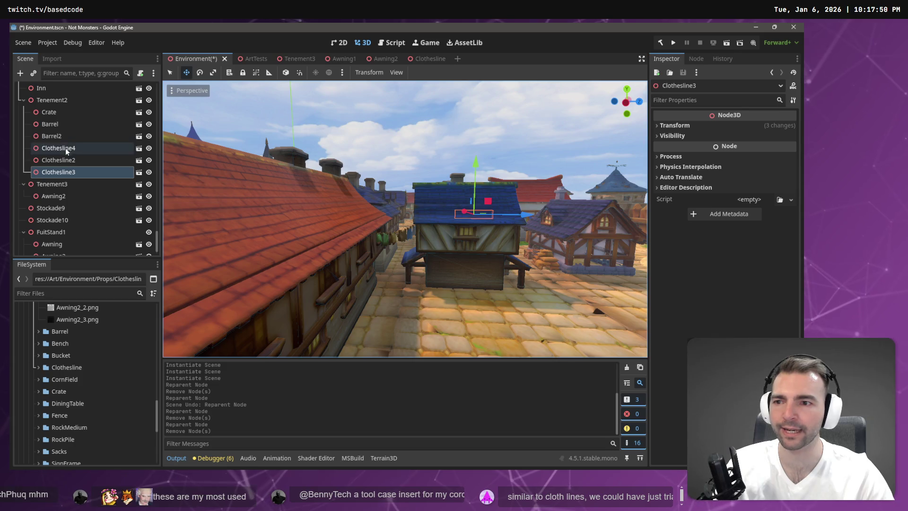
{"action": "left_click", "coordinate": [401, 238]}
{"action": "left_click_drag", "start_coordinate": [265, 225], "coordinate": [284, 223]}
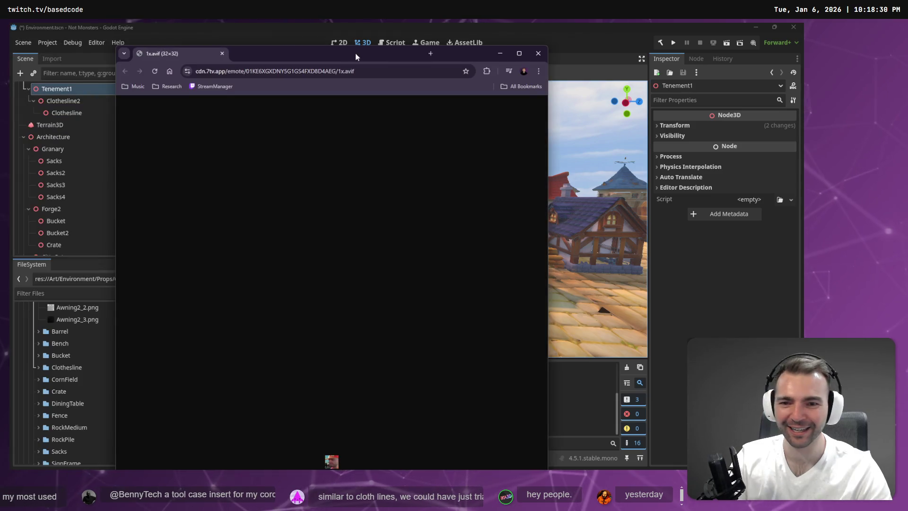
{"action": "scroll", "coordinate": [399, 339], "scroll_direction": "up", "scroll_amount": 9}
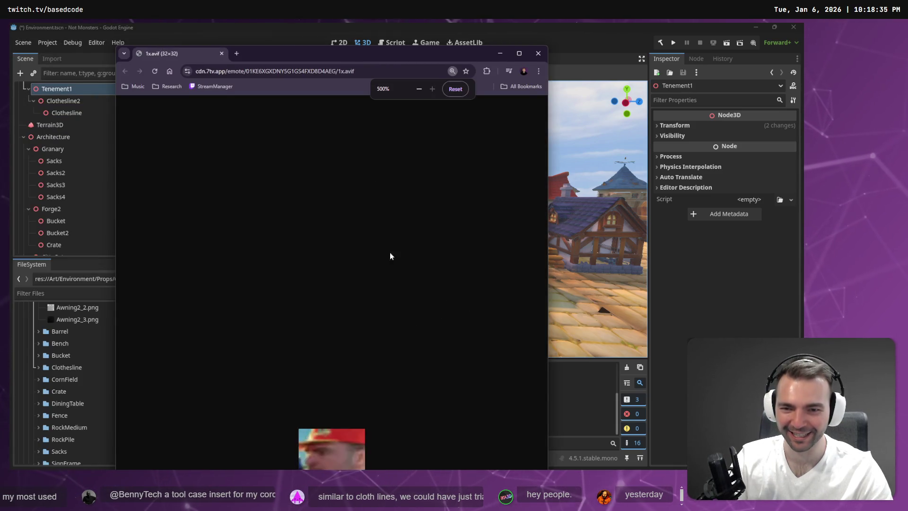
{"action": "double_click", "coordinate": [354, 52]}
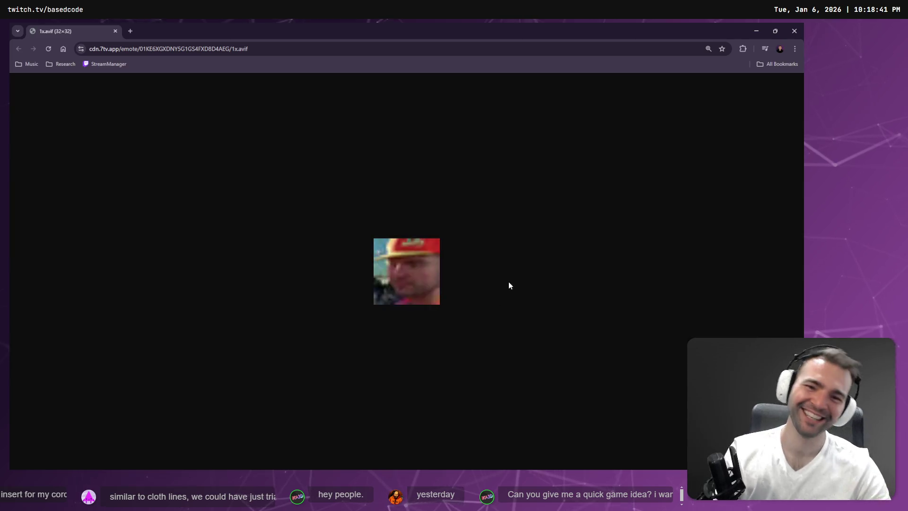
{"action": "key", "text": "alt+Tab"}
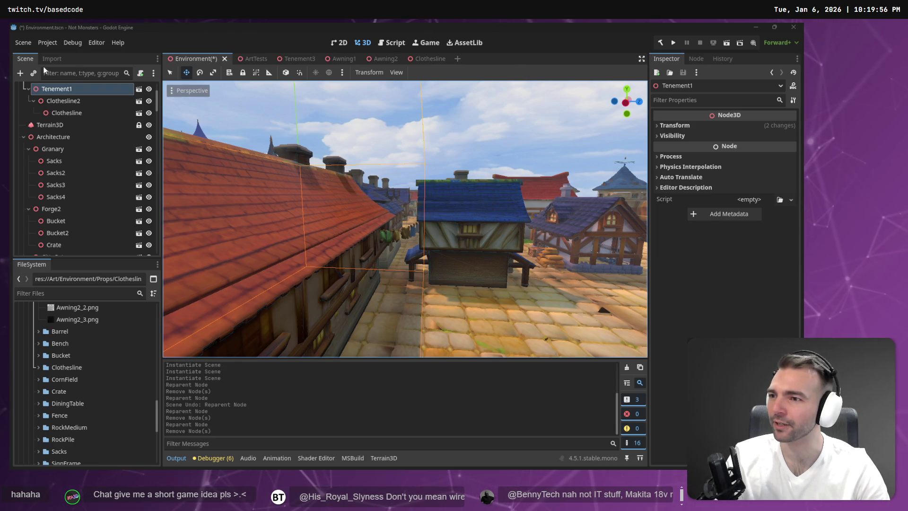
{"action": "key", "text": "w"}
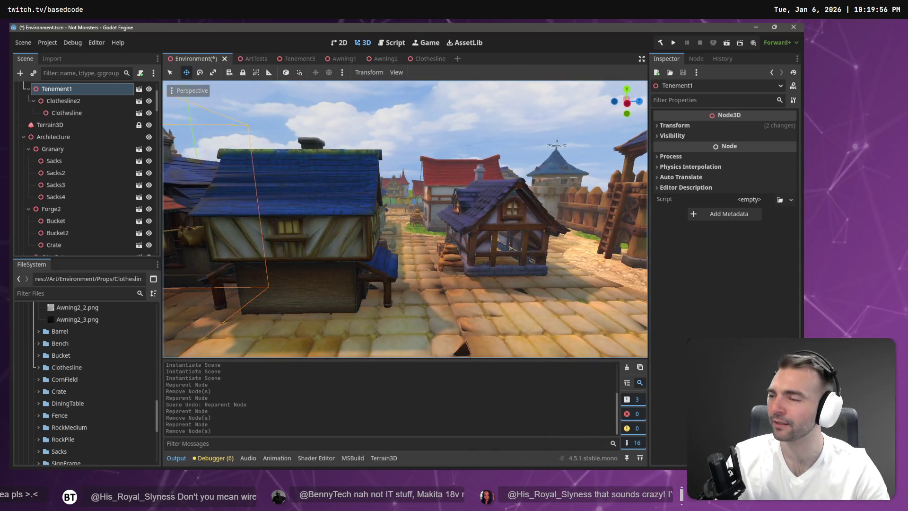
{"action": "key", "text": "alt+Tab"}
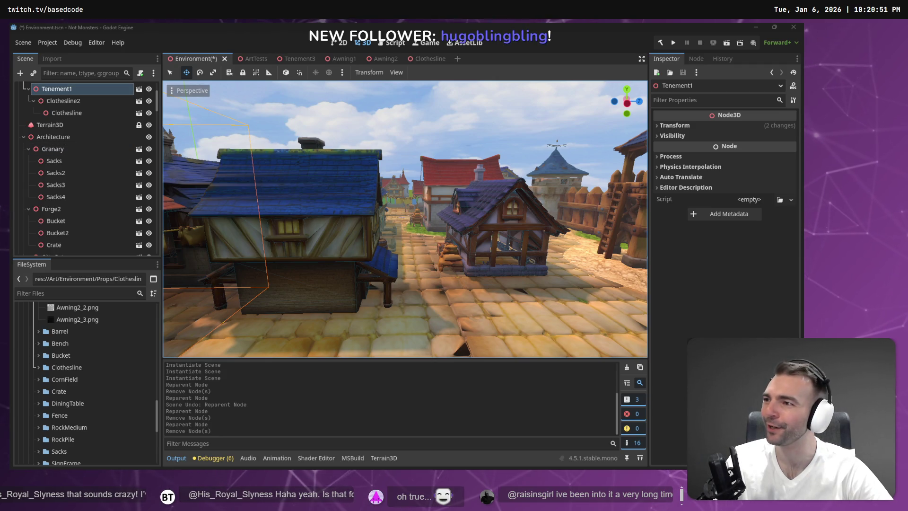
{"action": "left_click_drag", "start_coordinate": [284, 102], "coordinate": [245, 104]}
{"action": "key", "text": "w"}
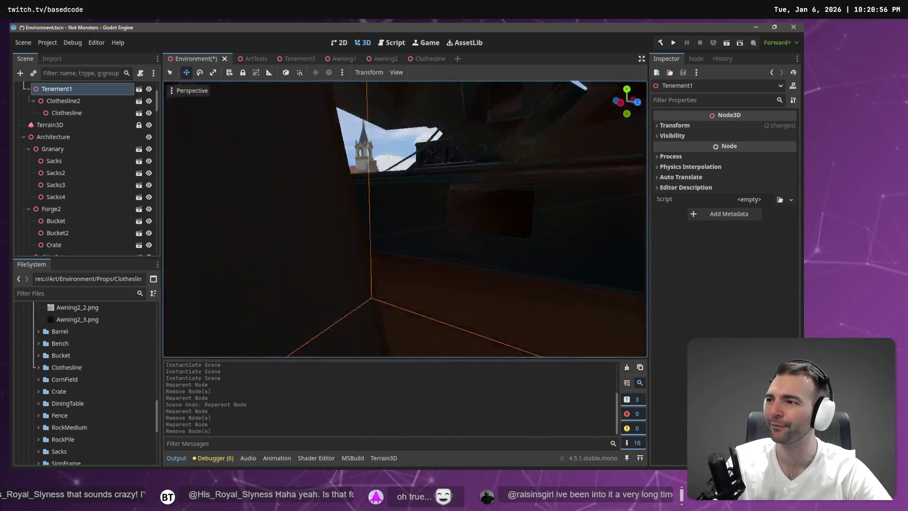
{"action": "key", "text": "e"}
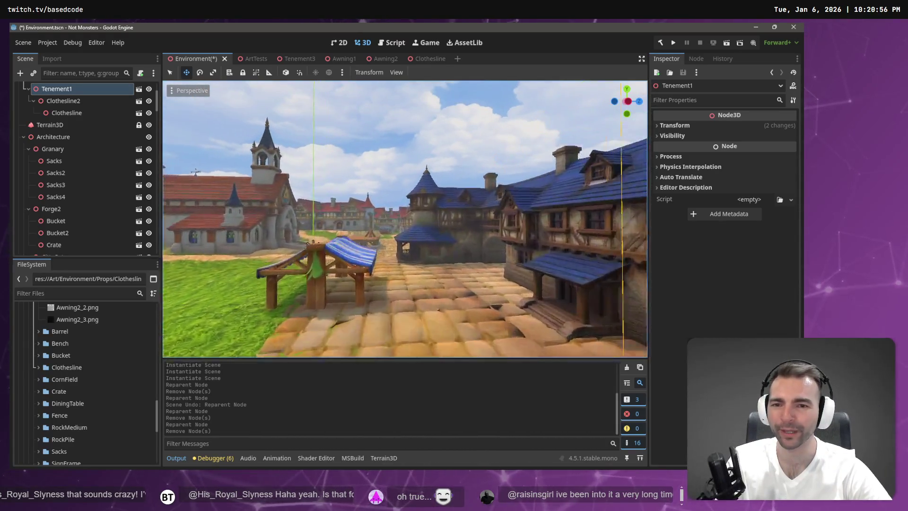
{"action": "key", "text": "w"}
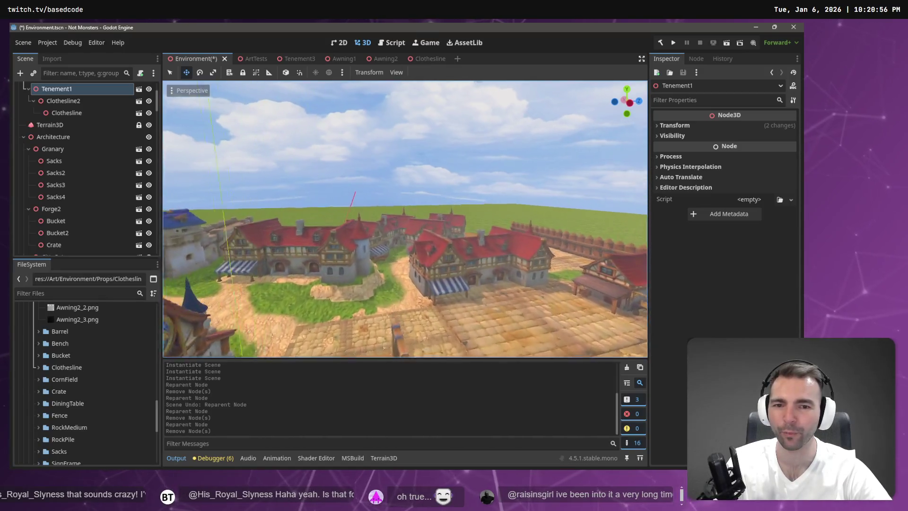
{"action": "key", "text": "w"}
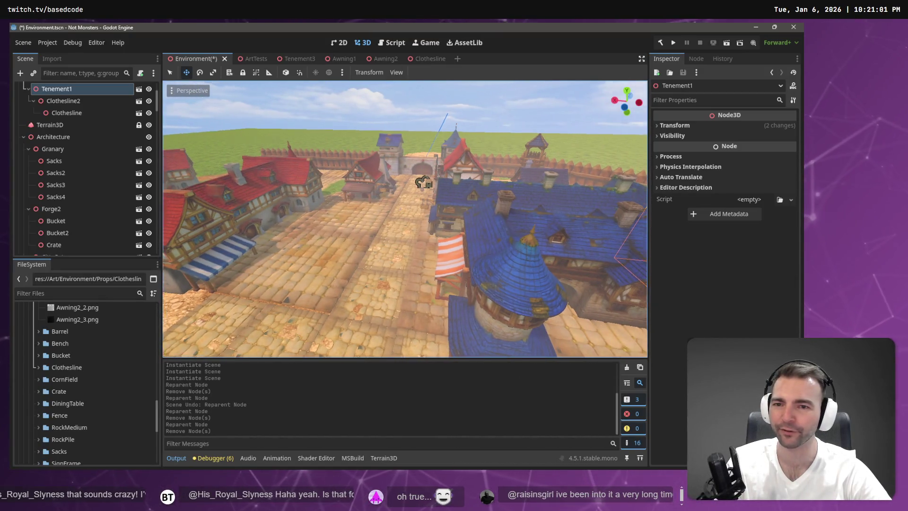
- Paste Awning2 and rotate it about 105 degrees
{"action": "key", "text": "ctrl+v"}
{"action": "key", "text": "e"}
{"action": "mouse_move", "coordinate": [331, 288]}
{"action": "left_mouse_down"}
{"action": "mouse_move", "coordinate": [383, 249]}
{"action": "mouse_move", "coordinate": [377, 268]}
{"action": "left_mouse_up"}
{"action": "key", "text": "w"}
- Move Awning2 along Z and X onto the wooden stall beside the house
{"action": "left_click_drag", "start_coordinate": [333, 209], "coordinate": [303, 202]}
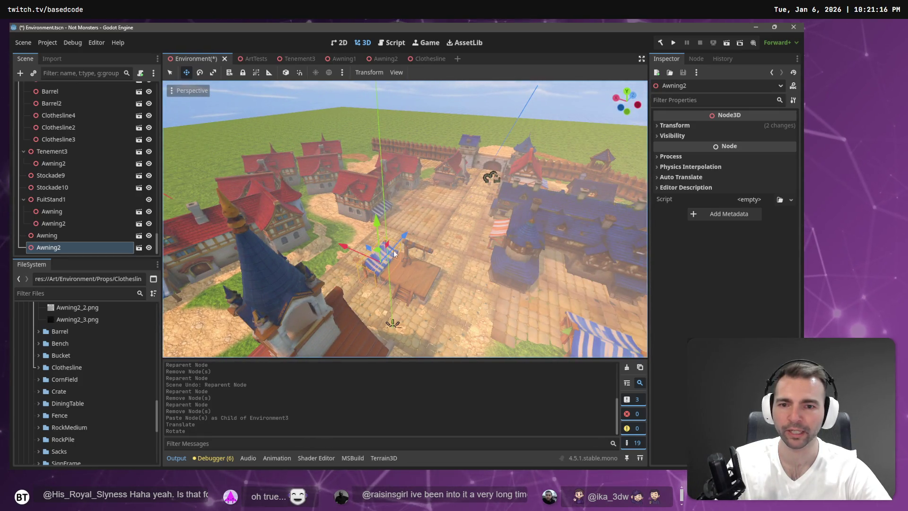
{"action": "mouse_move", "coordinate": [395, 251]}
{"action": "left_mouse_down"}
{"action": "mouse_move", "coordinate": [455, 188]}
{"action": "mouse_move", "coordinate": [387, 174]}
{"action": "left_mouse_up"}
{"action": "key", "text": "f"}
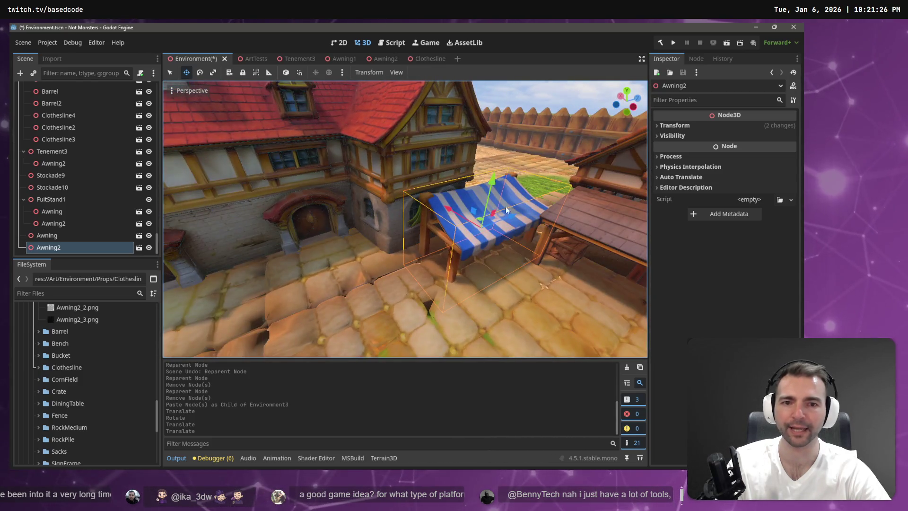
{"action": "left_click_drag", "start_coordinate": [508, 219], "coordinate": [418, 211]}
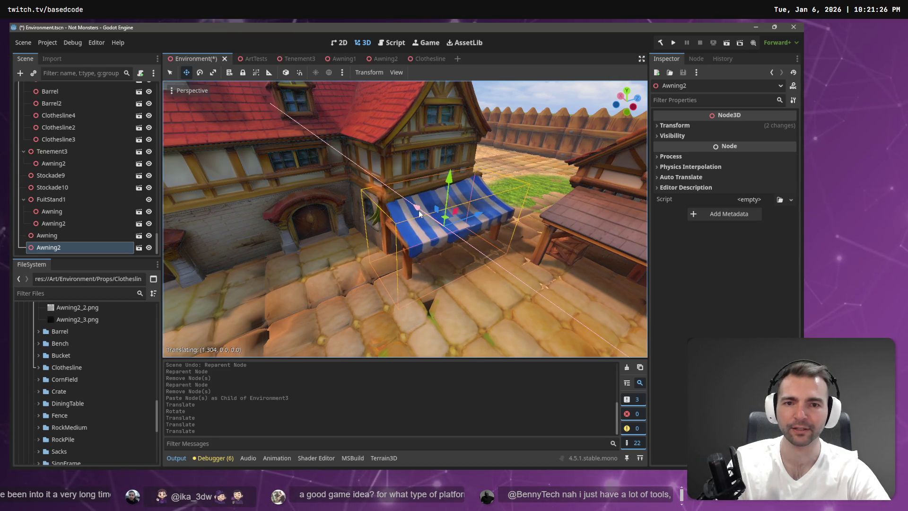
{"action": "scroll", "coordinate": [398, 232], "scroll_direction": "down", "scroll_amount": 10}
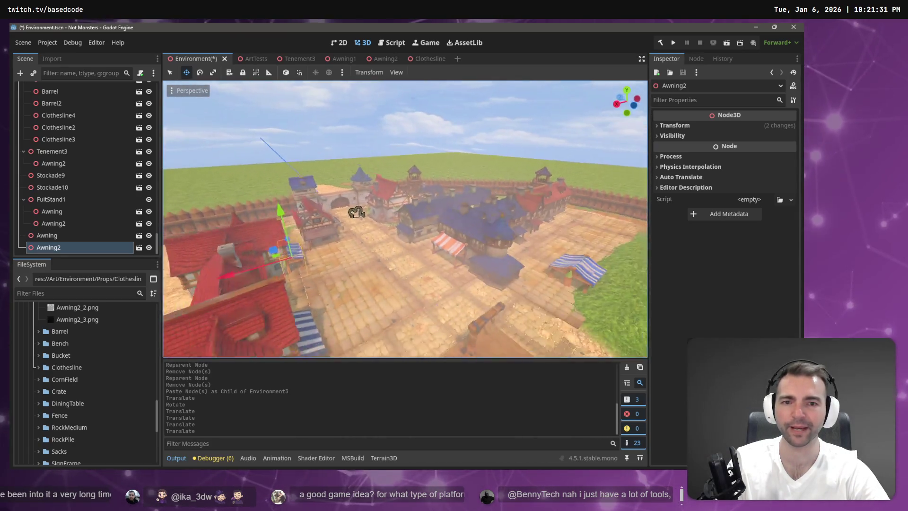
- Fly down to the market square, checking the Inn nodes, and reselect Awning2
{"action": "key", "text": "w"}
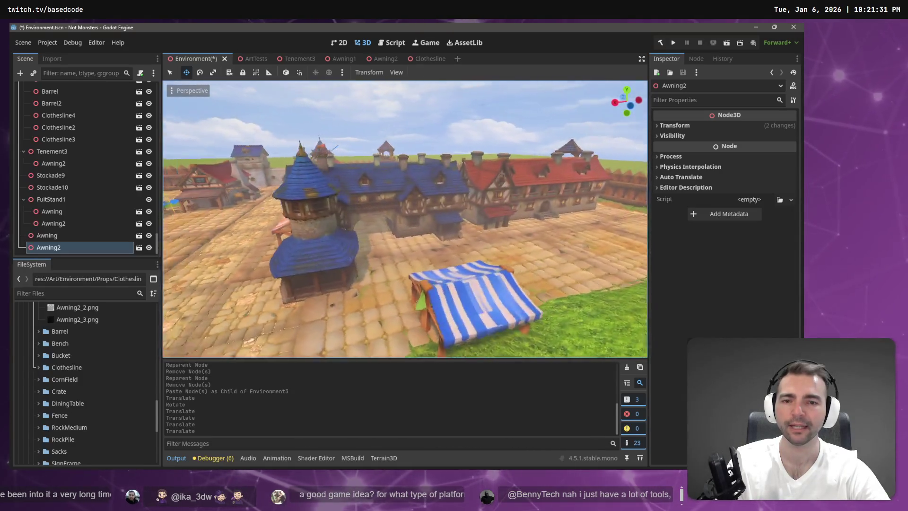
{"action": "key", "text": "w"}
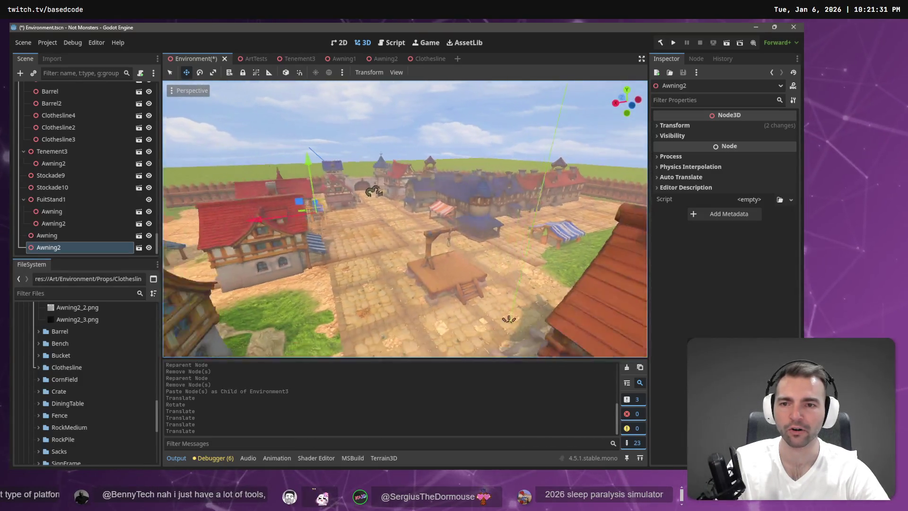
{"action": "key", "text": "w"}
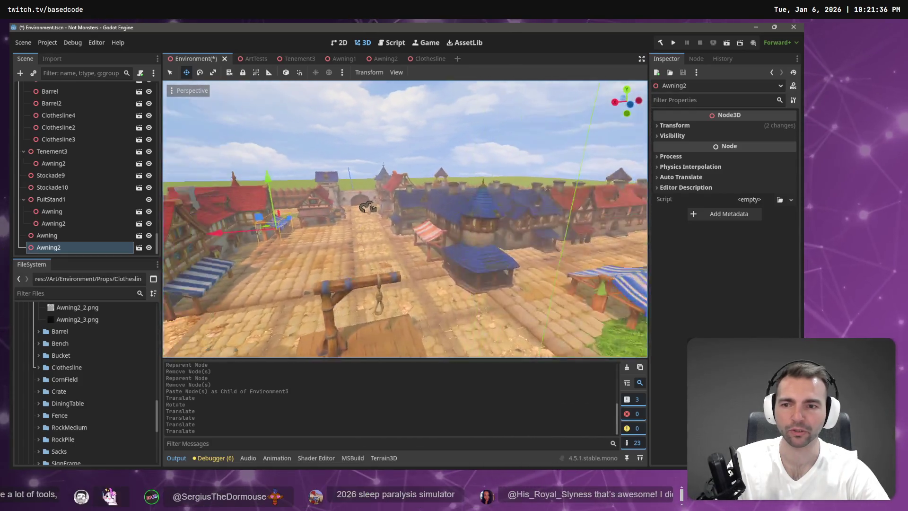
{"action": "left_click", "coordinate": [339, 207]}
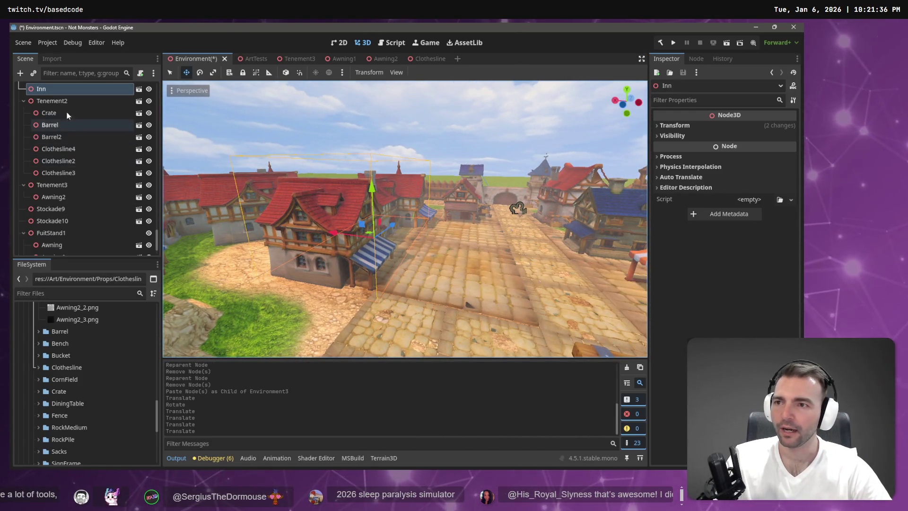
{"action": "left_click", "coordinate": [430, 218]}
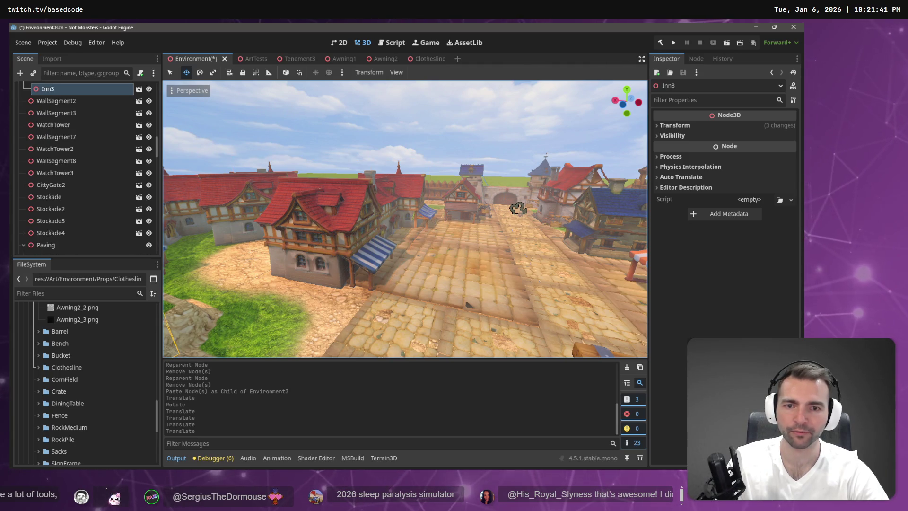
{"action": "key", "text": "w"}
{"action": "left_click", "coordinate": [395, 201]}
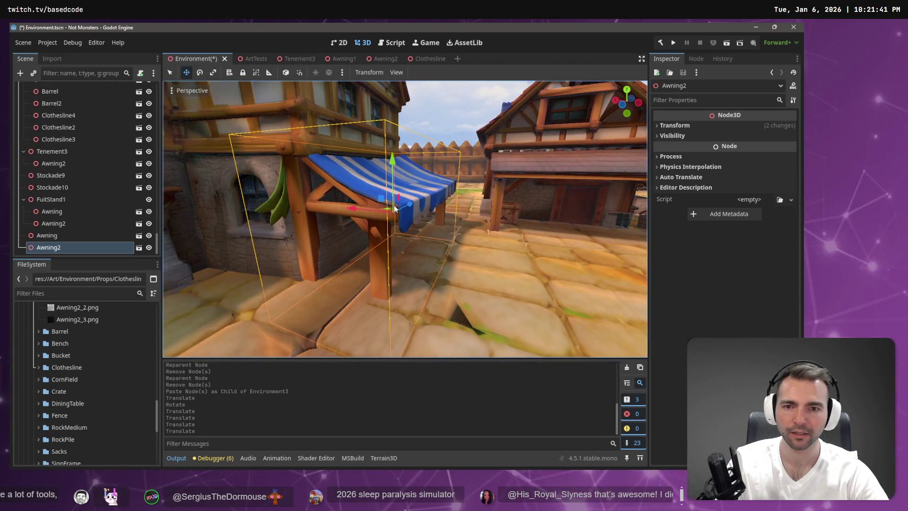
- Make Awning2 a child of the Inn node through the Reparent dialog
{"action": "right_click", "coordinate": [65, 248]}
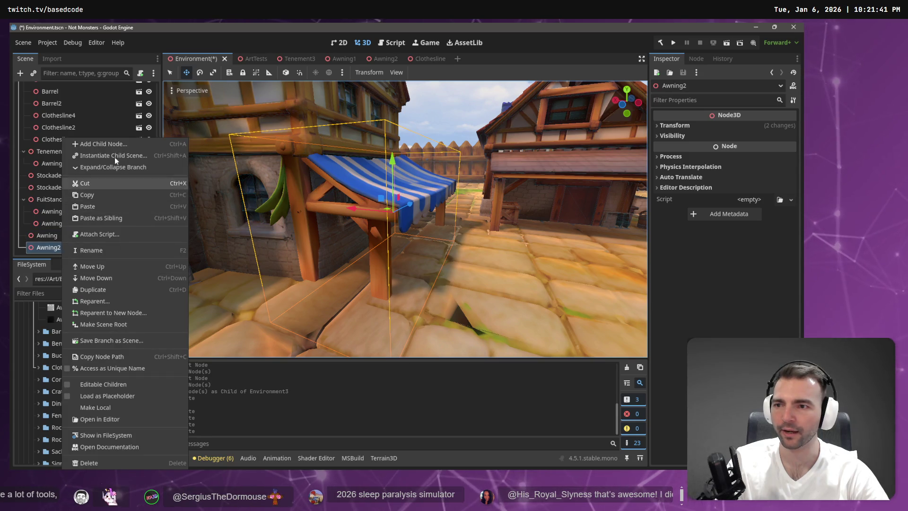
{"action": "left_click", "coordinate": [94, 301]}
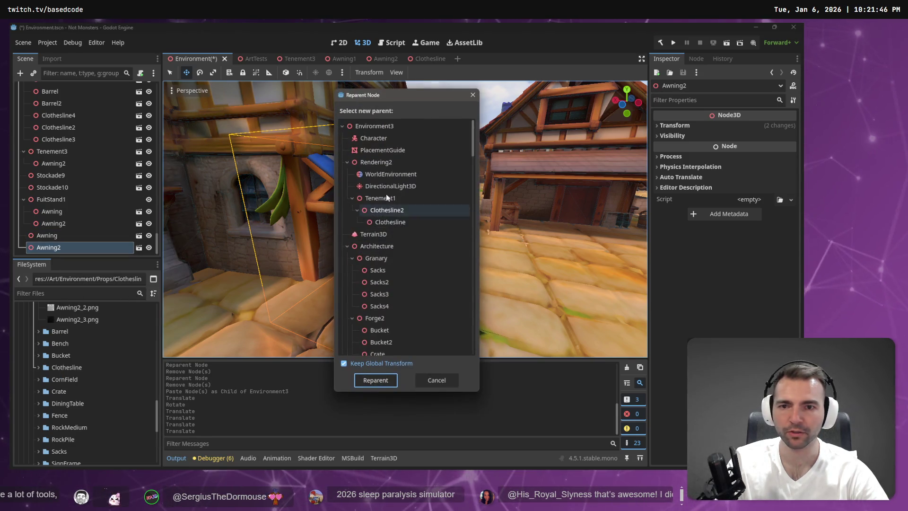
{"action": "key", "text": "shift+Tab"}
{"action": "key", "text": "shift+Tab"}
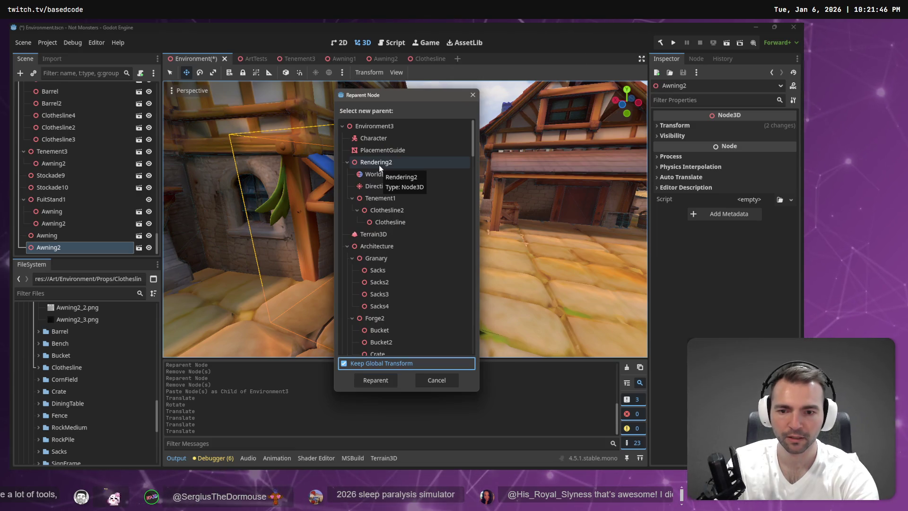
{"action": "key", "text": "End"}
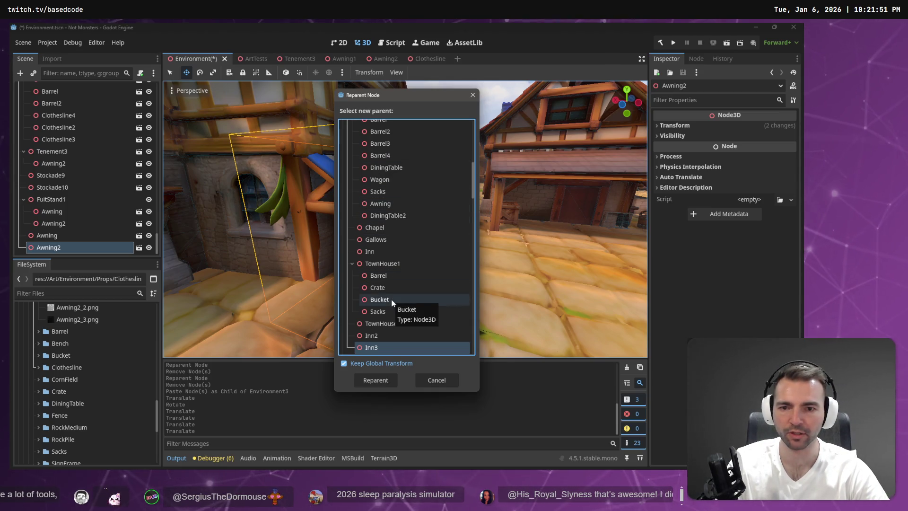
{"action": "double_click", "coordinate": [380, 253]}
- Frame the Inn, collapse the Tenement2 group, and reselect the Inn node
{"action": "left_click", "coordinate": [276, 104]}
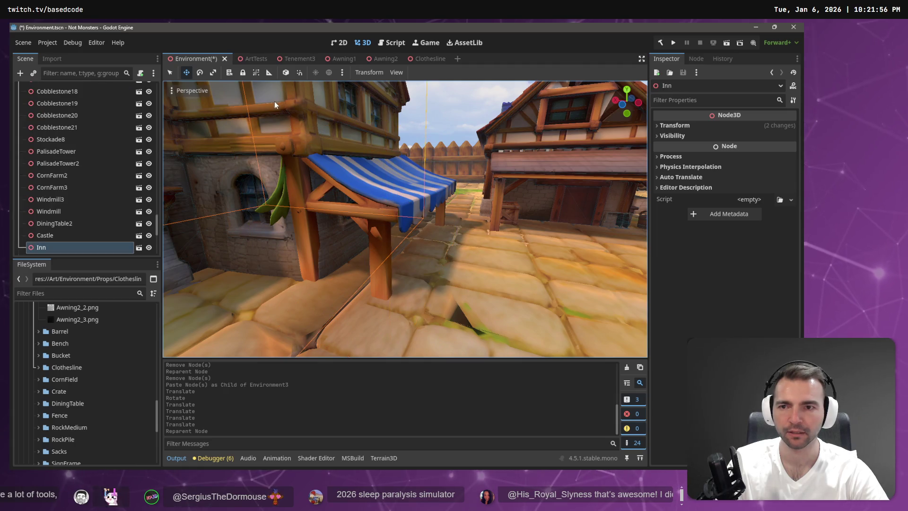
{"action": "double_click", "coordinate": [60, 247]}
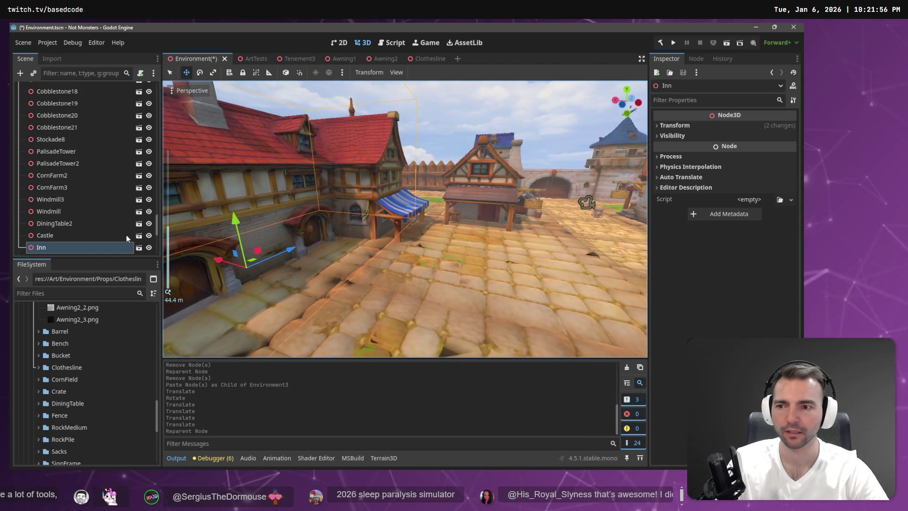
{"action": "scroll", "coordinate": [65, 233], "scroll_direction": "down", "scroll_amount": 2}
{"action": "left_click", "coordinate": [23, 217]}
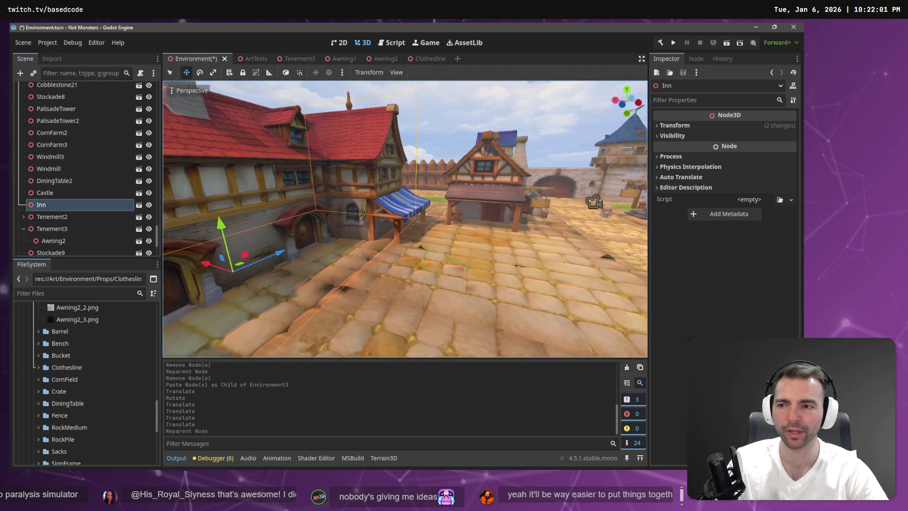
{"action": "left_click", "coordinate": [387, 200]}
{"action": "scroll", "coordinate": [60, 117], "scroll_direction": "up", "scroll_amount": 3}
{"action": "left_click", "coordinate": [53, 141]}
{"action": "key", "text": "f"}
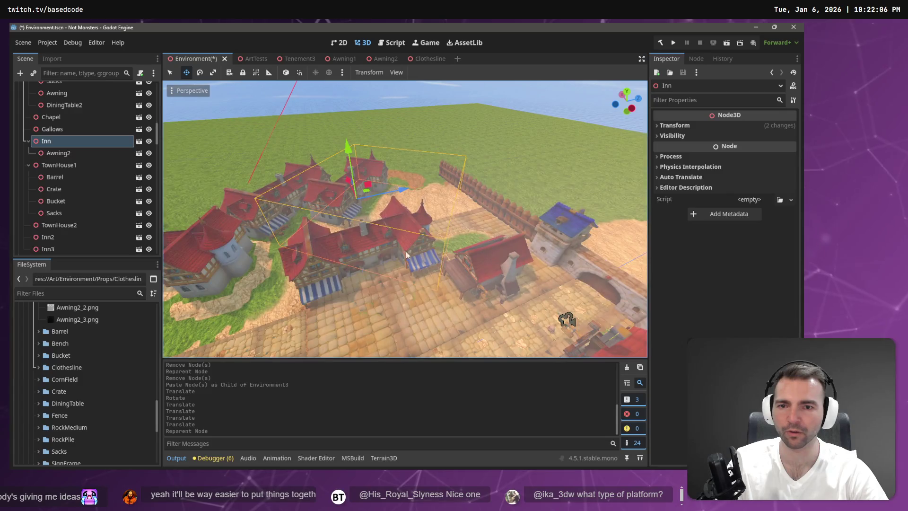
- Reparent Awning2 under Inn again and select the Inn node
{"action": "left_click", "coordinate": [59, 152]}
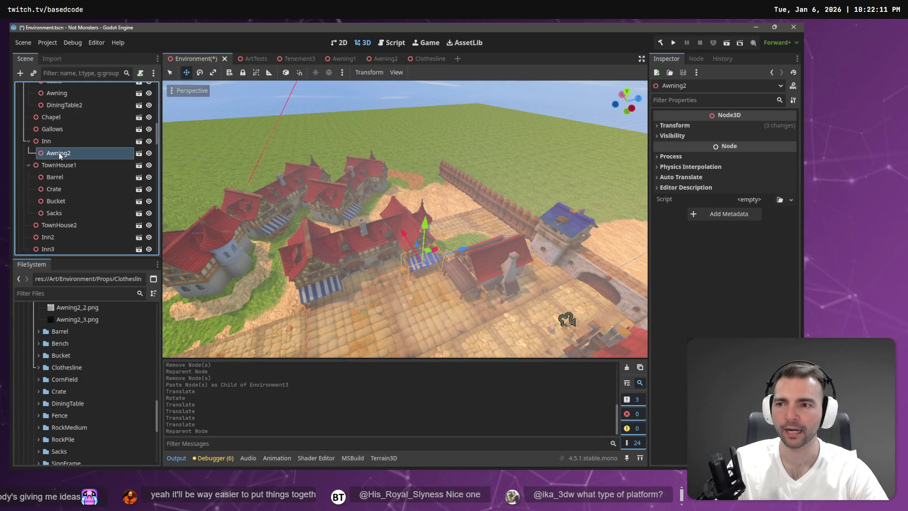
{"action": "right_click", "coordinate": [59, 152]}
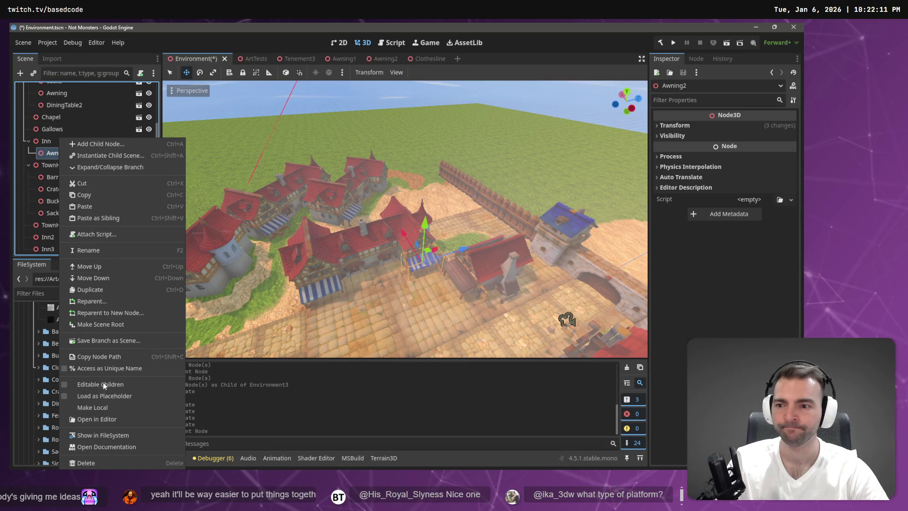
{"action": "left_click", "coordinate": [111, 300]}
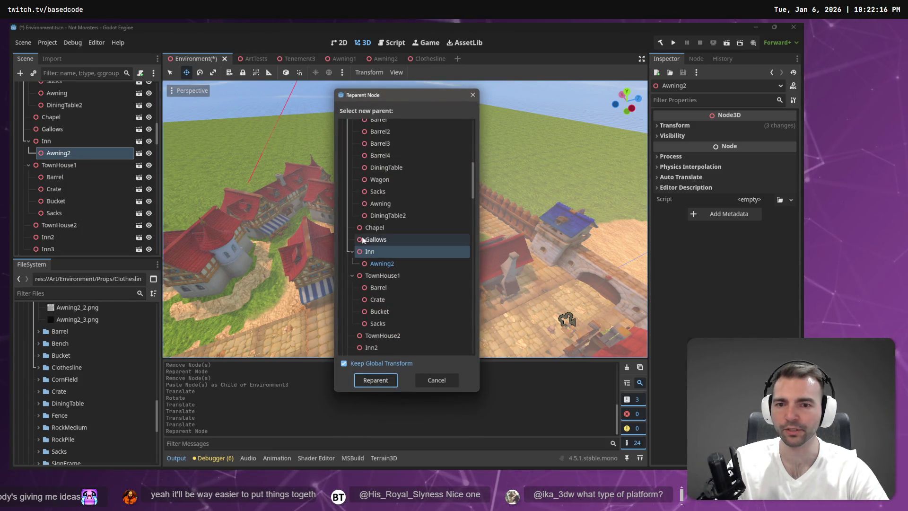
{"action": "left_click", "coordinate": [381, 264]}
{"action": "scroll", "coordinate": [393, 275], "scroll_direction": "down", "scroll_amount": 5}
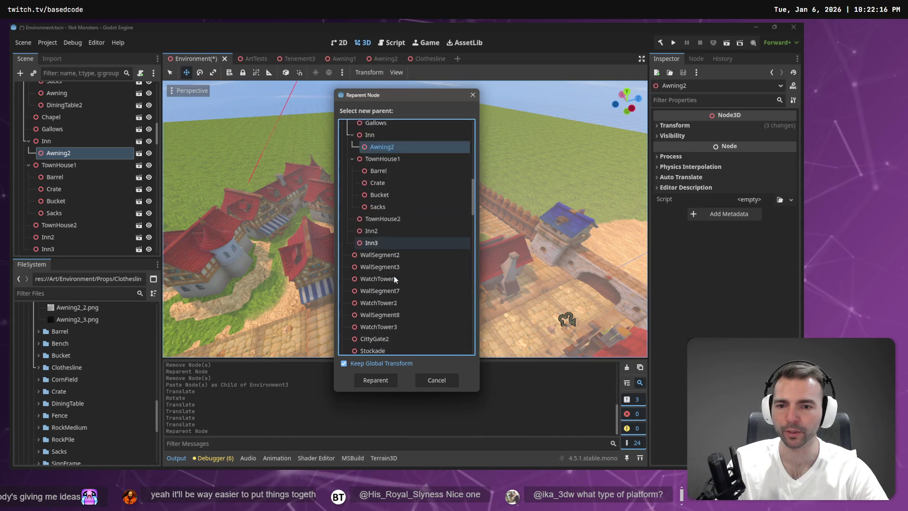
{"action": "scroll", "coordinate": [396, 277], "scroll_direction": "down", "scroll_amount": 15}
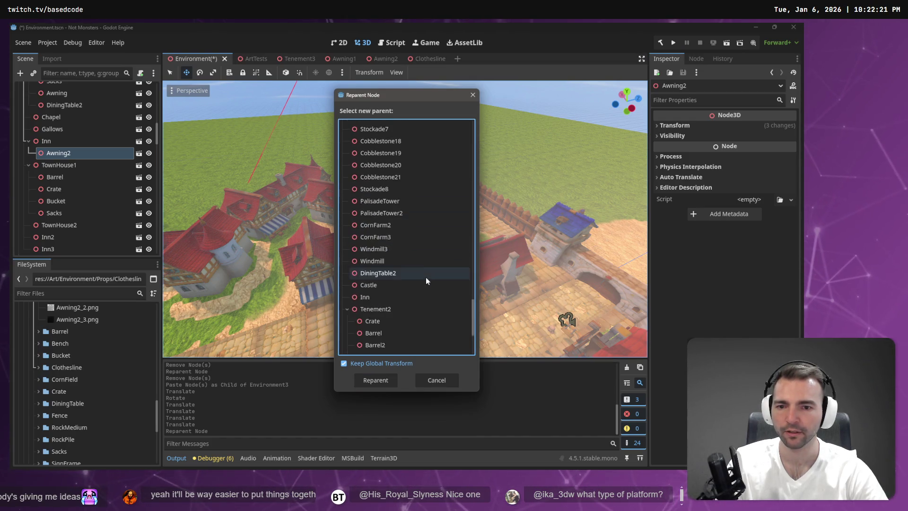
{"action": "scroll", "coordinate": [408, 276], "scroll_direction": "up", "scroll_amount": 2}
{"action": "double_click", "coordinate": [366, 194]}
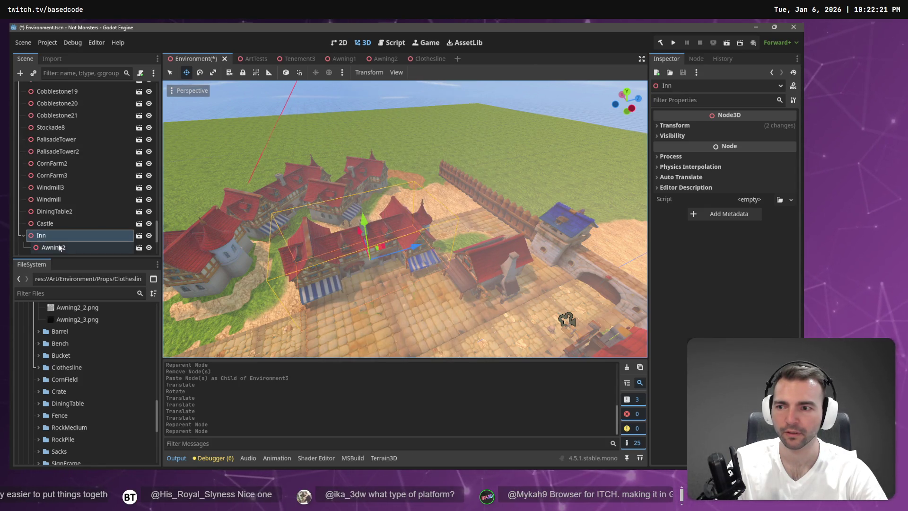
{"action": "left_click", "coordinate": [56, 247]}
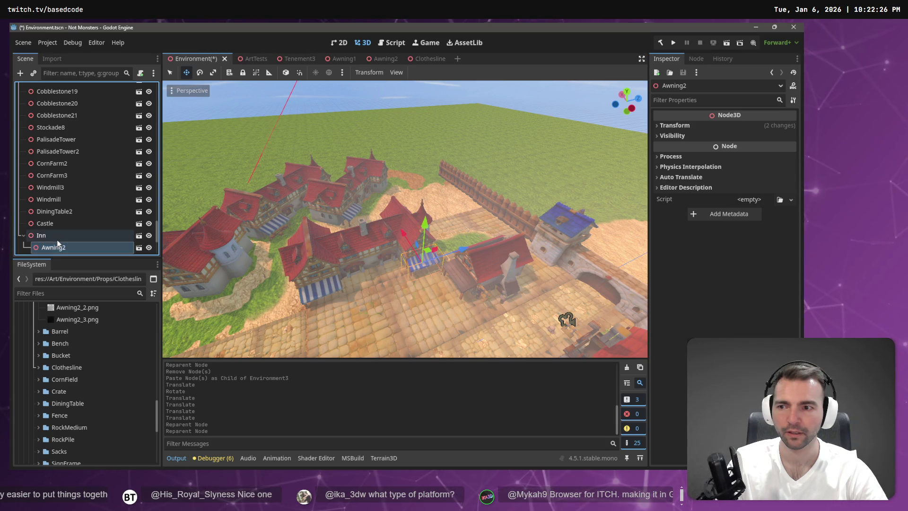
{"action": "left_click", "coordinate": [61, 237]}
- Fly back over the town and select the Awning2 under Tenement3
{"action": "key", "text": "w"}
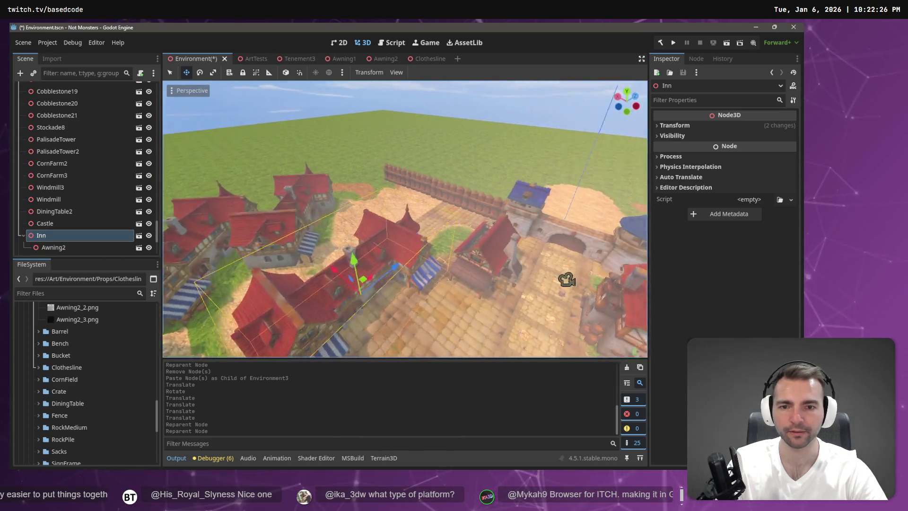
{"action": "key", "text": "w"}
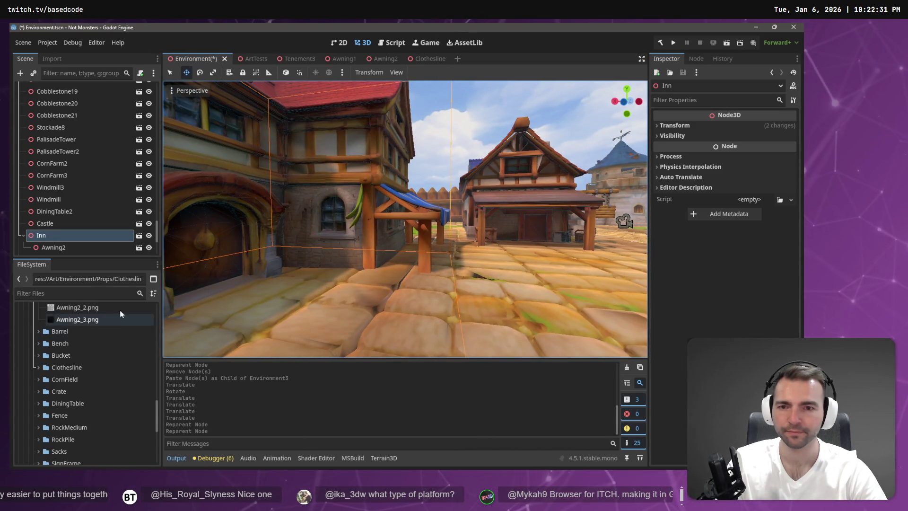
{"action": "key", "text": "s"}
{"action": "key", "text": "w"}
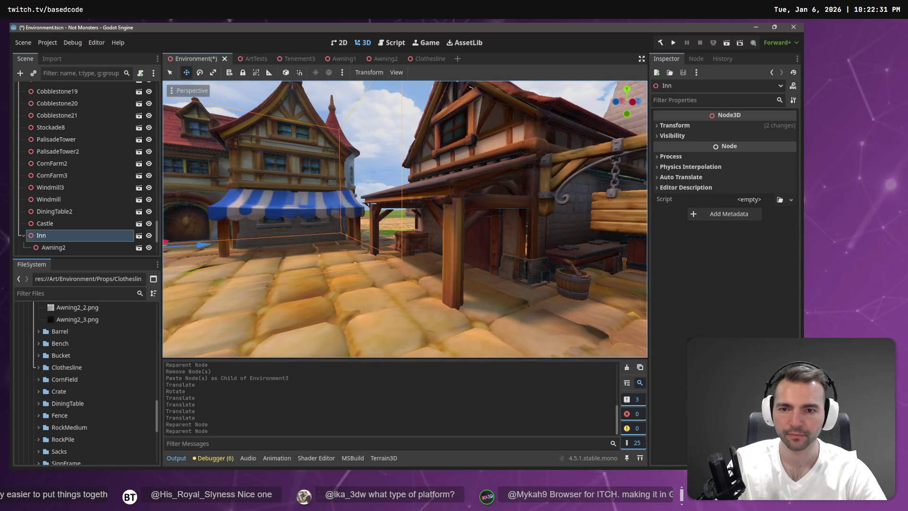
{"action": "key", "text": "s"}
{"action": "key", "text": "s"}
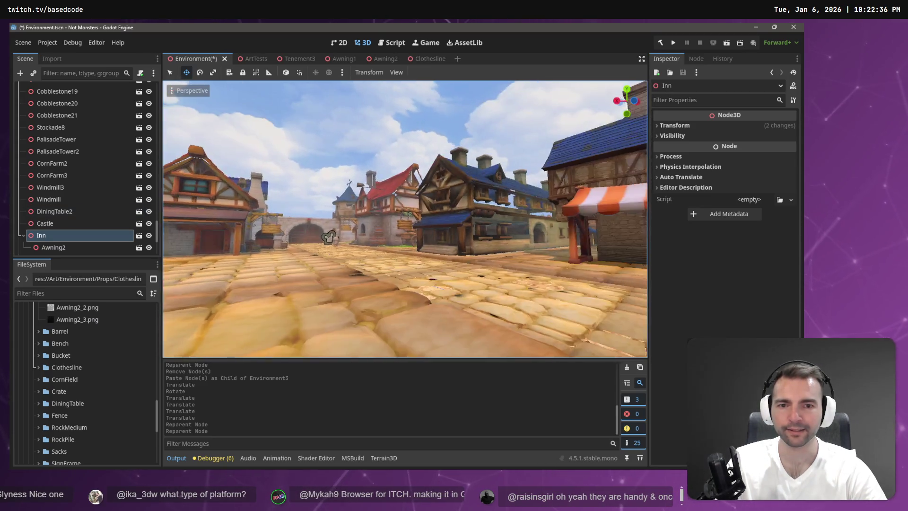
{"action": "key", "text": "s"}
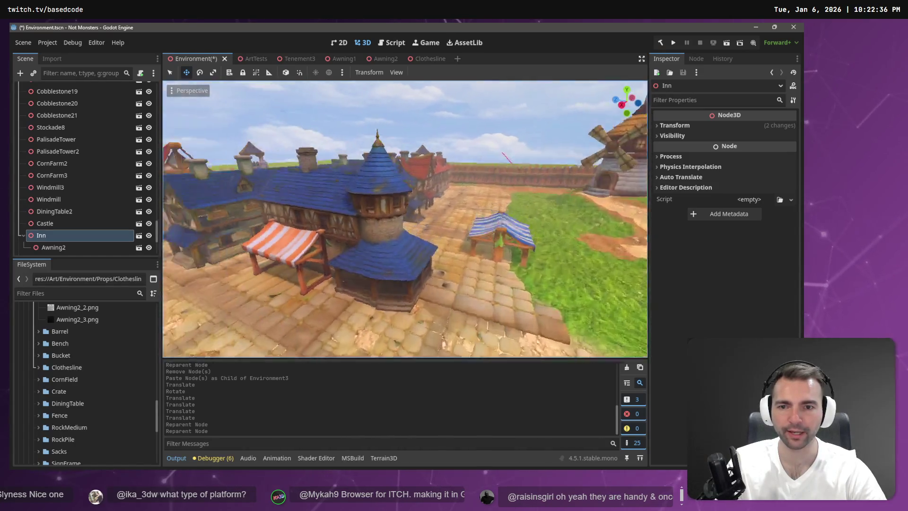
{"action": "left_click", "coordinate": [373, 293]}
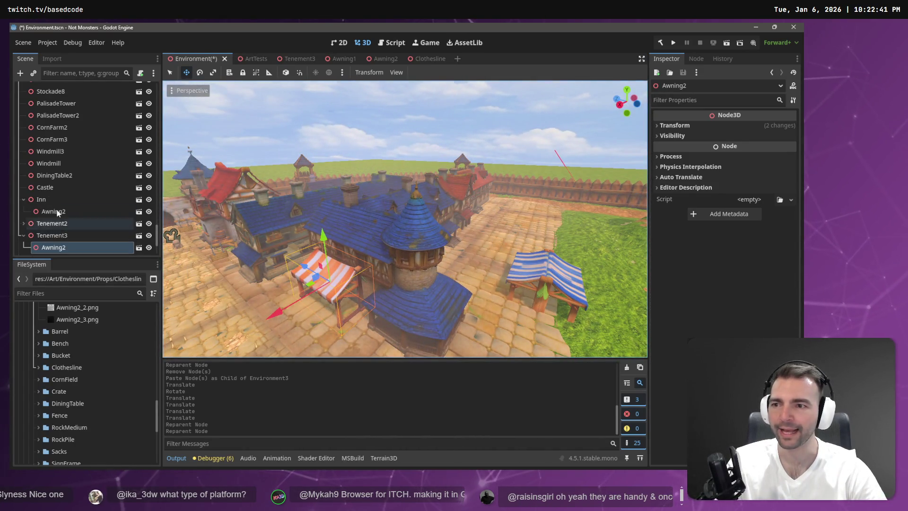
{"action": "scroll", "coordinate": [57, 229], "scroll_direction": "down", "scroll_amount": 1}
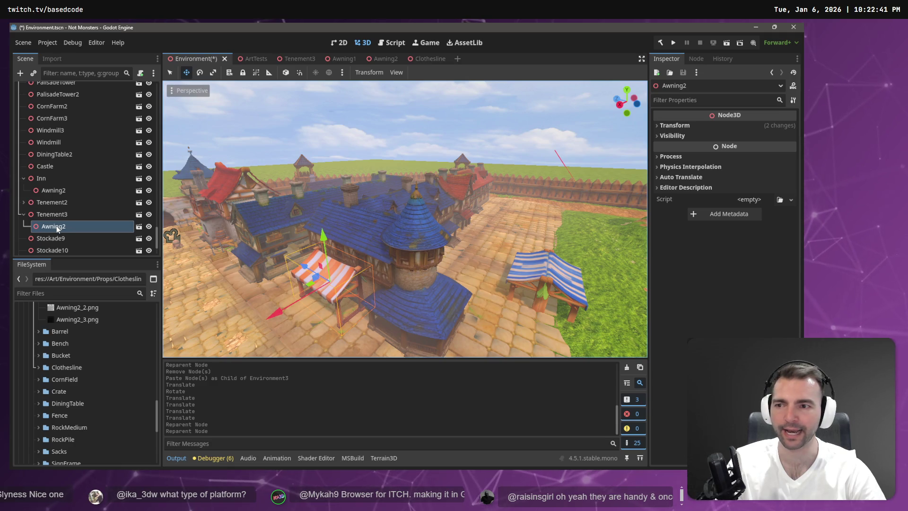
- Paste the awning into FuitStand1 as Awning3 and reset its position to 0, 0, 0
{"action": "left_click", "coordinate": [547, 266]}
{"action": "key", "text": "ctrl+v"}
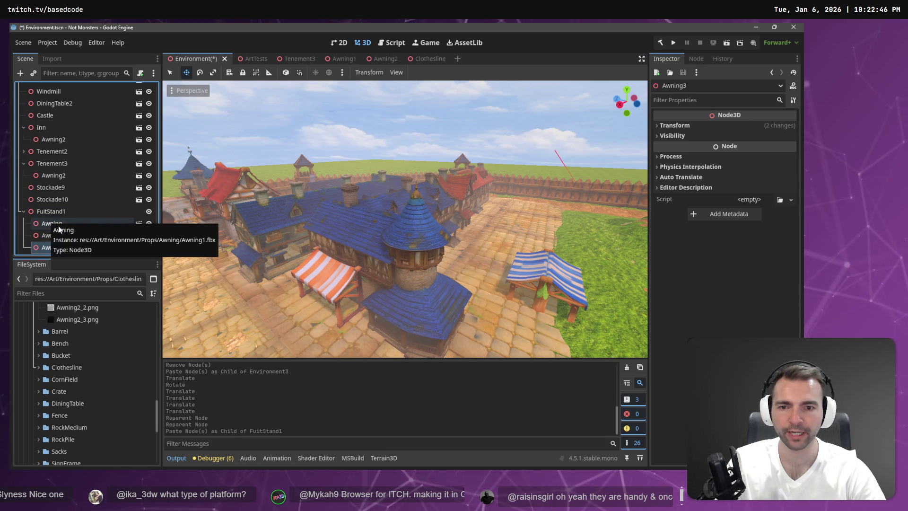
{"action": "left_click", "coordinate": [674, 126]}
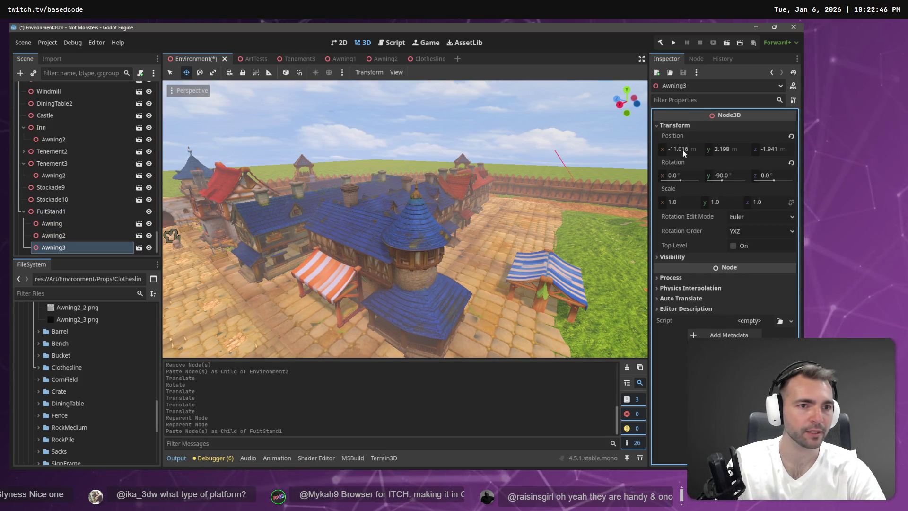
{"action": "left_click", "coordinate": [683, 151]}
{"action": "type", "text": "0"}
{"action": "key", "text": "Tab"}
{"action": "type", "text": "0"}
{"action": "key", "text": "Tab"}
{"action": "type", "text": "0"}
{"action": "key", "text": "Return"}
{"action": "key", "text": "f"}
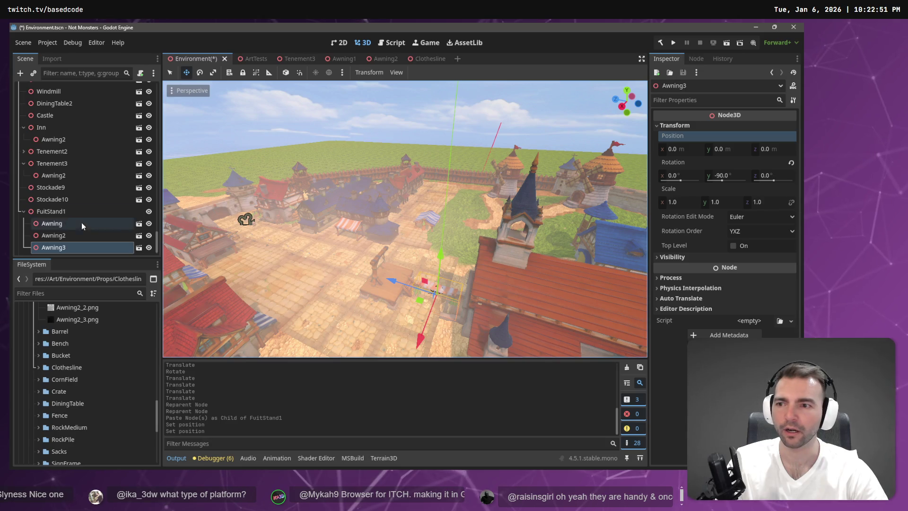
{"action": "left_click", "coordinate": [67, 223]}
- Select both stand awnings and zero their shared X position
{"action": "left_click", "coordinate": [66, 235], "text": "shift"}
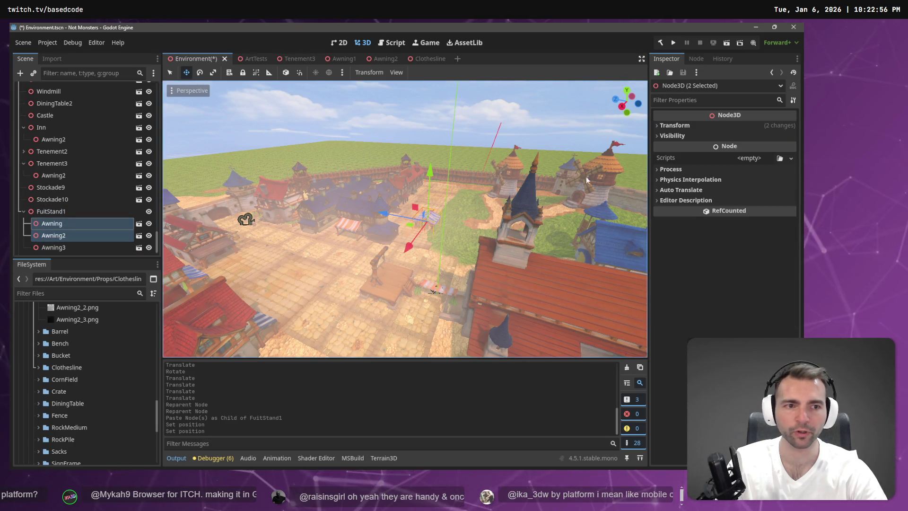
{"action": "left_click", "coordinate": [696, 126]}
{"action": "left_click", "coordinate": [696, 151]}
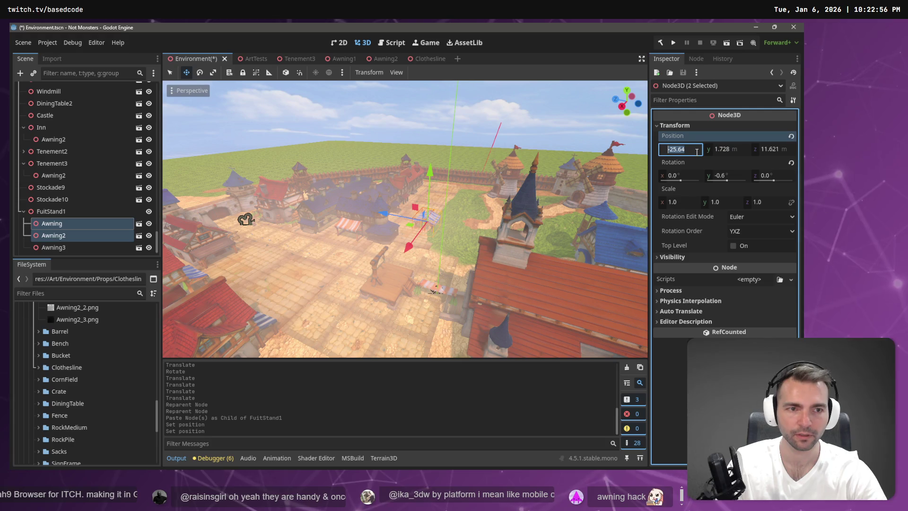
{"action": "type", "text": "0"}
{"action": "key", "text": "Tab"}
{"action": "key", "text": "Tab"}
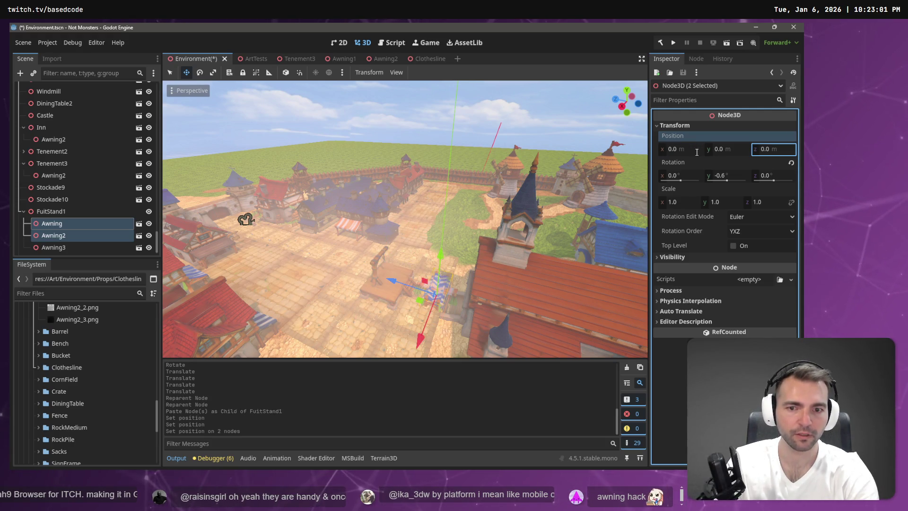
- Move the FuitStand1 stall about 19.7 units along X and frame it
{"action": "left_click", "coordinate": [97, 213]}
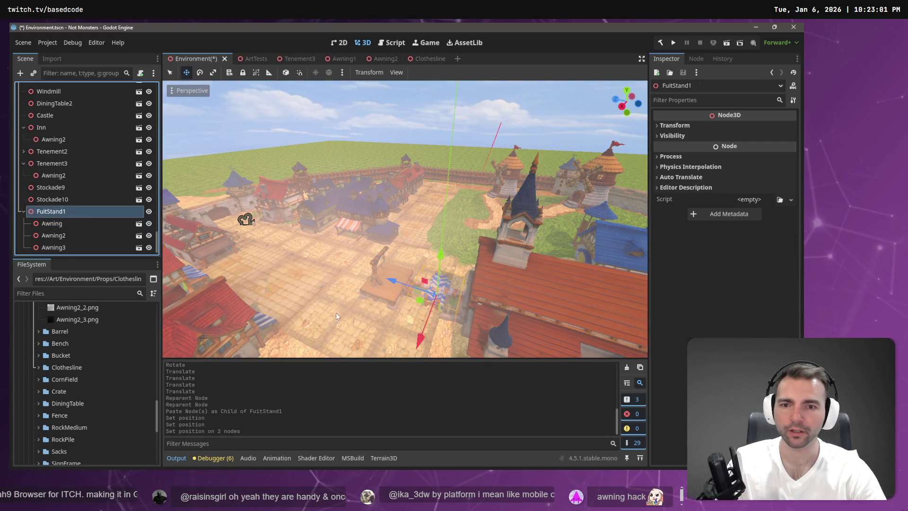
{"action": "mouse_move", "coordinate": [423, 341]}
{"action": "left_mouse_down"}
{"action": "mouse_move", "coordinate": [444, 248]}
{"action": "mouse_move", "coordinate": [426, 237]}
{"action": "left_mouse_up"}
{"action": "key", "text": "f"}
{"action": "scroll", "coordinate": [461, 220], "scroll_direction": "down", "scroll_amount": 6}
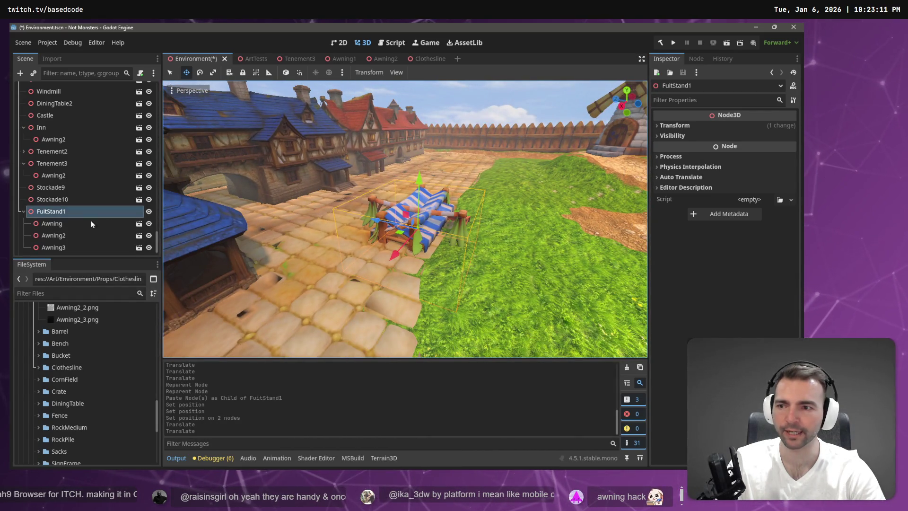
- Raise the stand's three awnings about 2.7 units
{"action": "left_click", "coordinate": [66, 224]}
{"action": "left_click", "coordinate": [67, 249], "text": "shift"}
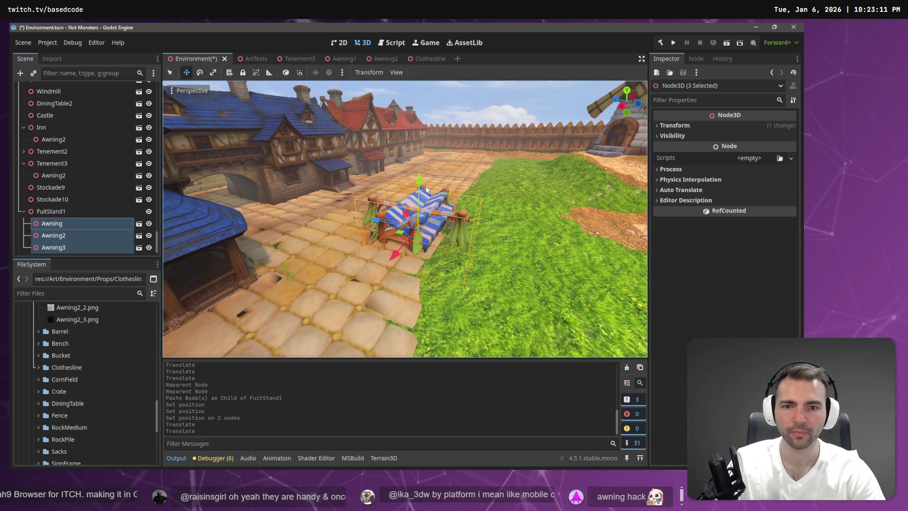
{"action": "left_click_drag", "start_coordinate": [421, 178], "coordinate": [424, 137]}
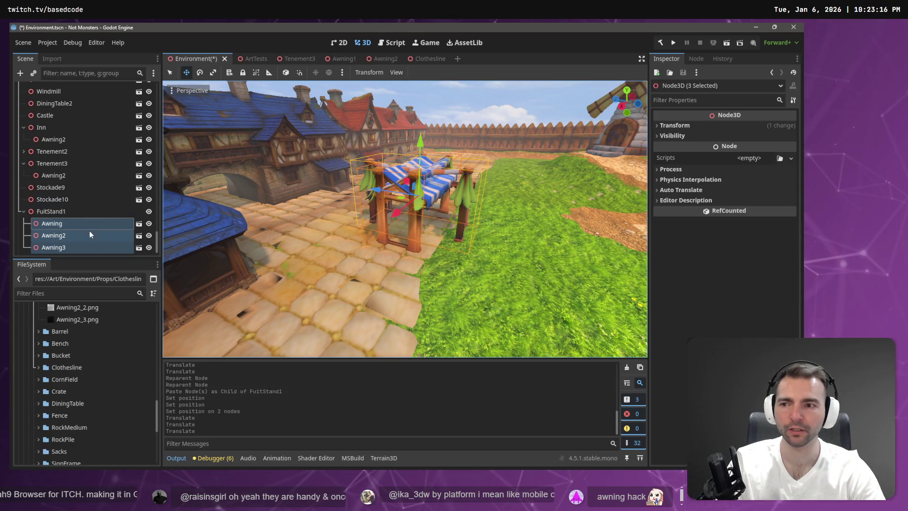
- Slide Awning3 about 7 units along X, turn it around its vertical axis, and nudge it along Z
{"action": "left_click", "coordinate": [66, 248]}
{"action": "mouse_move", "coordinate": [402, 208]}
{"action": "left_mouse_down"}
{"action": "mouse_move", "coordinate": [464, 174]}
{"action": "mouse_move", "coordinate": [459, 181]}
{"action": "left_mouse_up"}
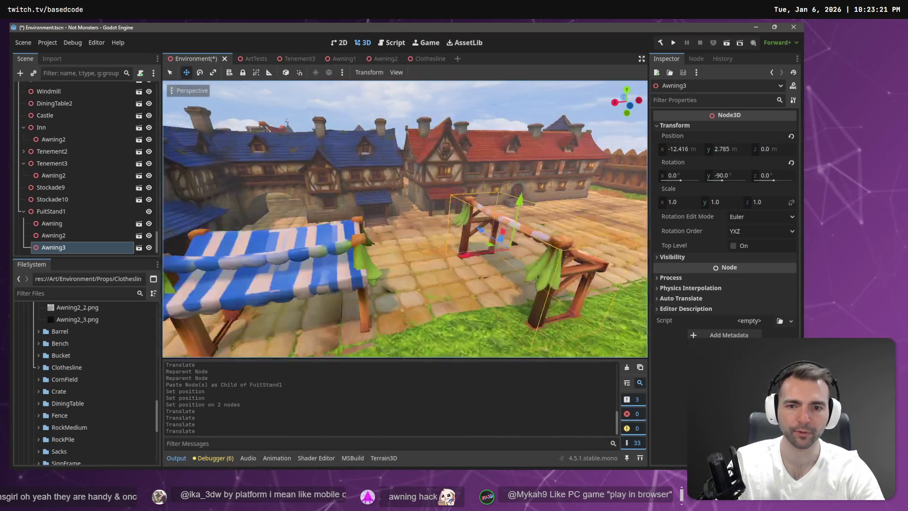
{"action": "key", "text": "e"}
{"action": "mouse_move", "coordinate": [446, 278]}
{"action": "left_mouse_down"}
{"action": "mouse_move", "coordinate": [363, 270]}
{"action": "mouse_move", "coordinate": [374, 277]}
{"action": "mouse_move", "coordinate": [356, 283]}
{"action": "left_mouse_up"}
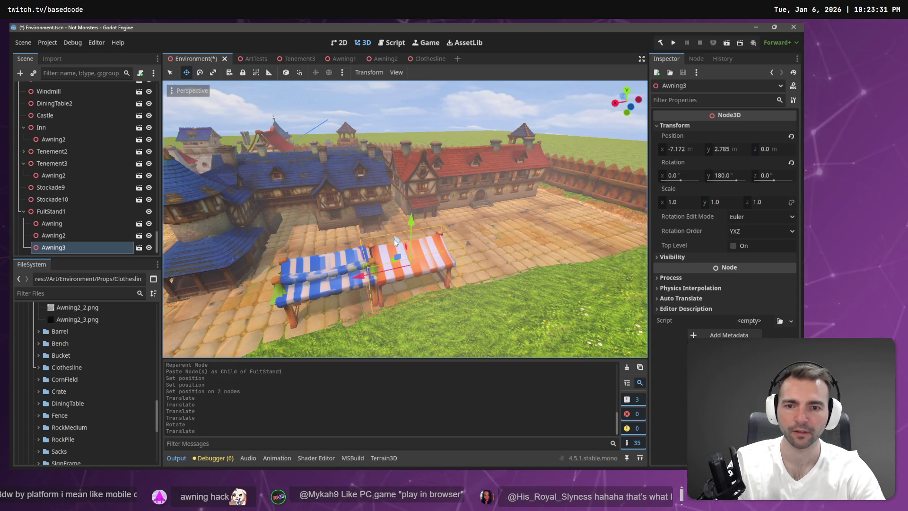
{"action": "left_click_drag", "start_coordinate": [395, 241], "coordinate": [347, 257]}
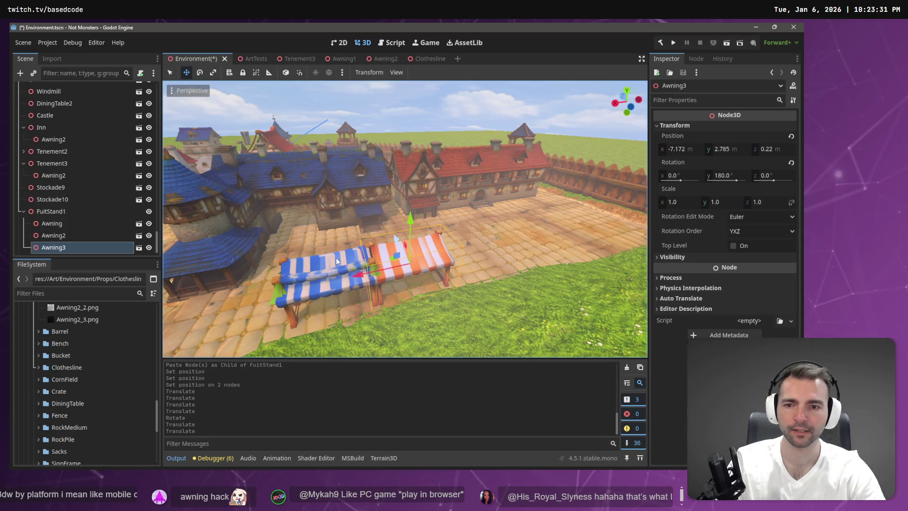
- Shift the blue-striped awning slightly along Z
{"action": "left_click", "coordinate": [329, 277]}
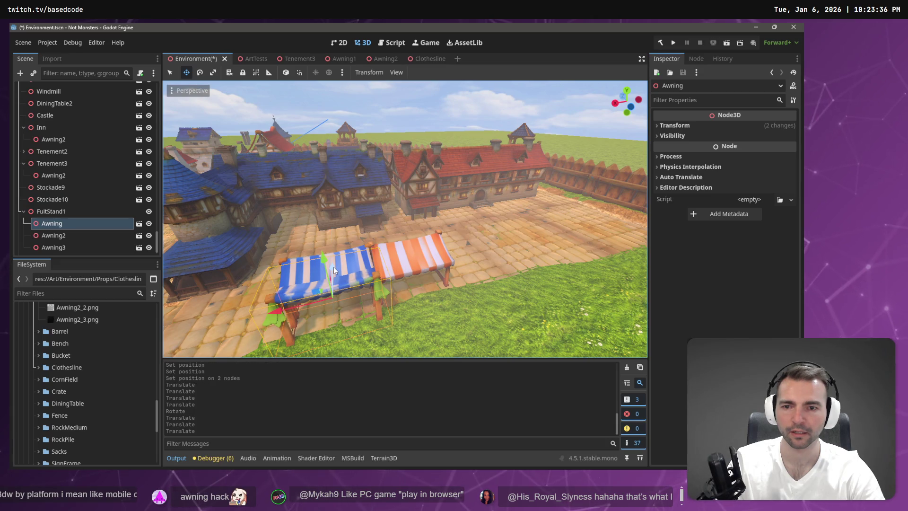
{"action": "left_click_drag", "start_coordinate": [334, 266], "coordinate": [334, 247]}
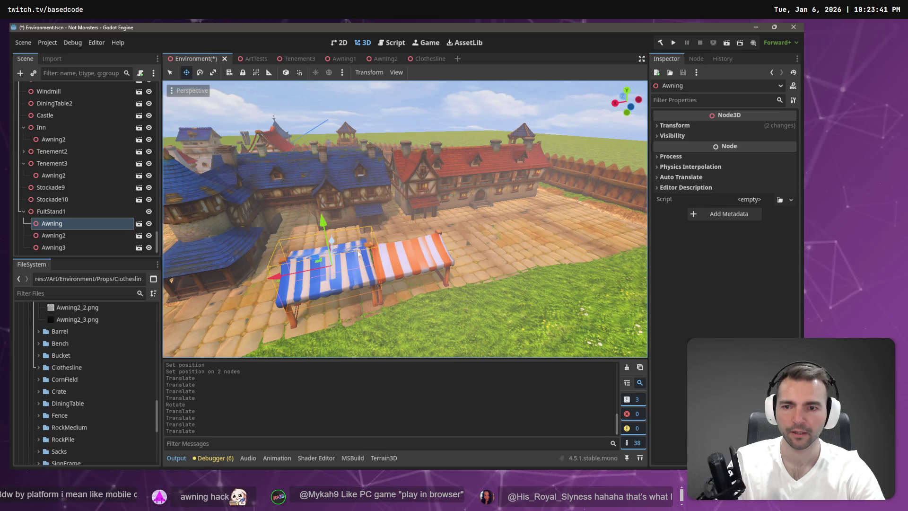
{"action": "key", "text": "w"}
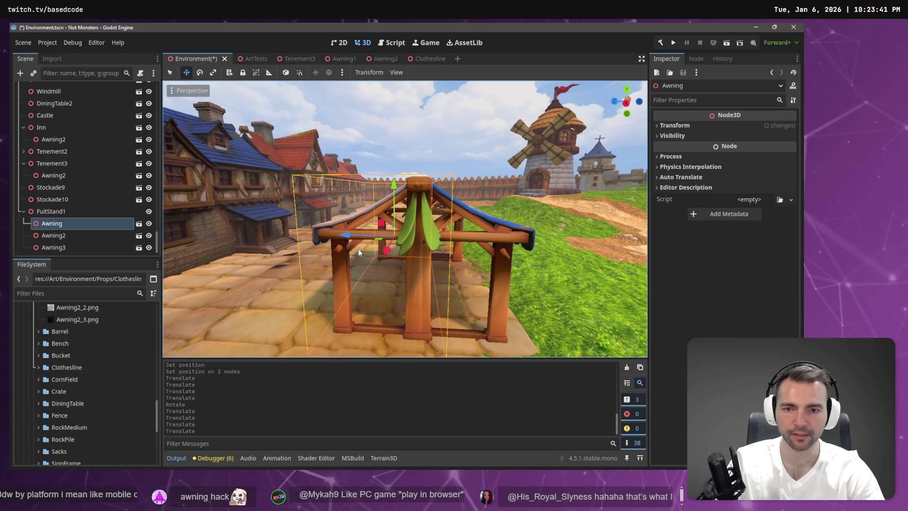
{"action": "left_click_drag", "start_coordinate": [339, 240], "coordinate": [344, 237]}
{"action": "key", "text": "w"}
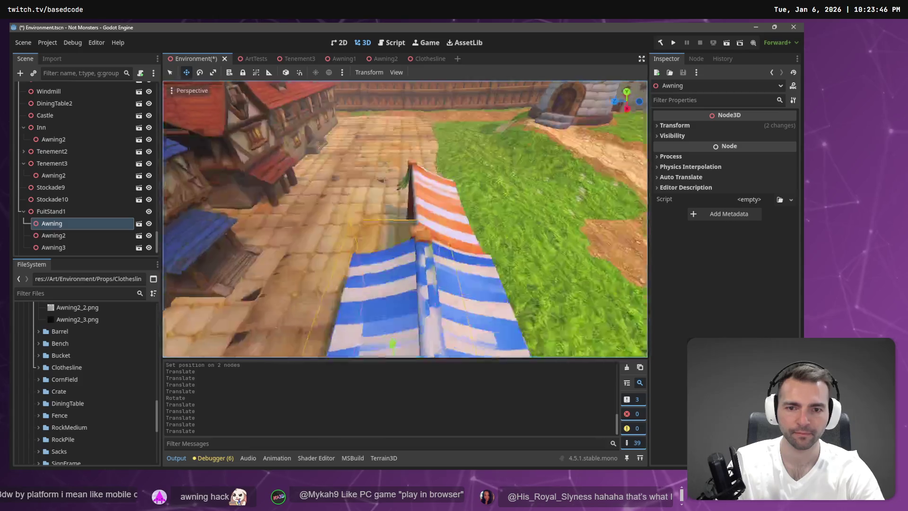
{"action": "key", "text": "w"}
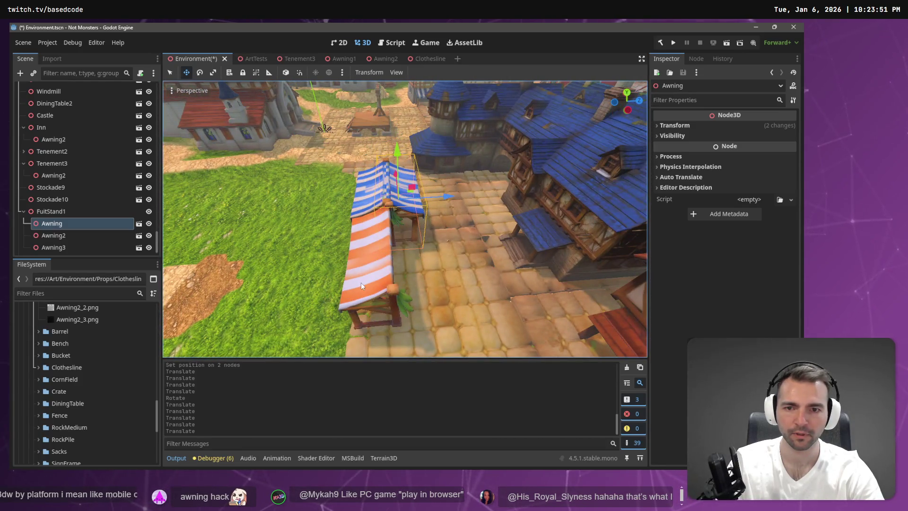
- Fine-tune Awning3's position along X and Z over the stall
{"action": "left_click", "coordinate": [373, 267]}
{"action": "left_click_drag", "start_coordinate": [424, 261], "coordinate": [419, 263]}
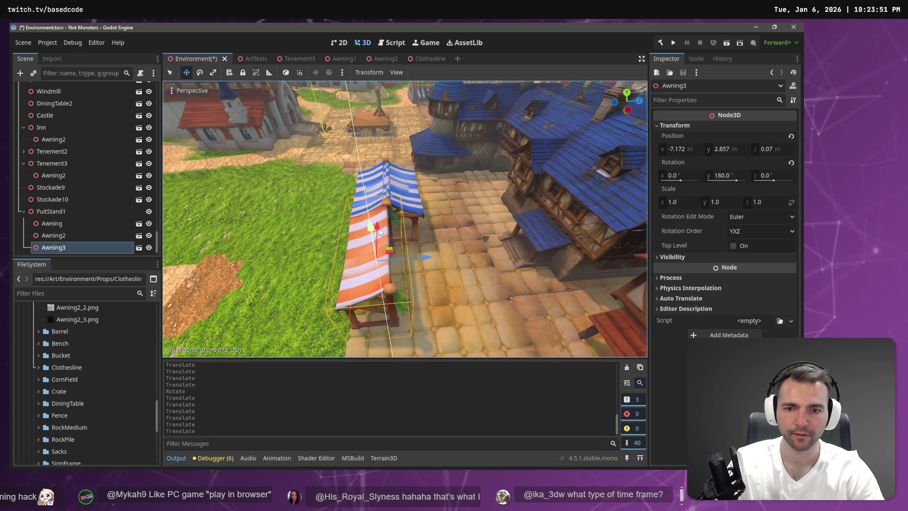
{"action": "key", "text": "ctrl+z"}
{"action": "key", "text": "f"}
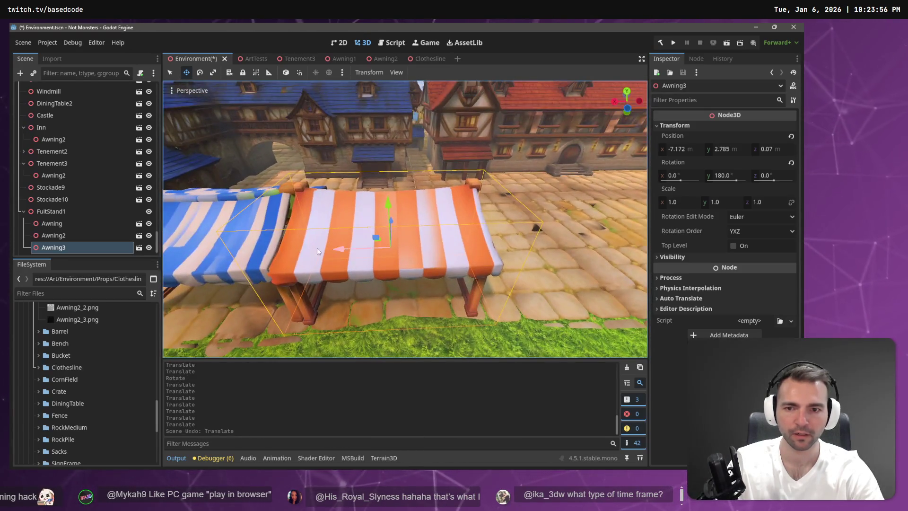
{"action": "mouse_move", "coordinate": [339, 248]}
{"action": "left_mouse_down"}
{"action": "mouse_move", "coordinate": [328, 245]}
{"action": "mouse_move", "coordinate": [349, 251]}
{"action": "mouse_move", "coordinate": [342, 253]}
{"action": "left_mouse_up"}
{"action": "scroll", "coordinate": [348, 258], "scroll_direction": "down", "scroll_amount": 5}
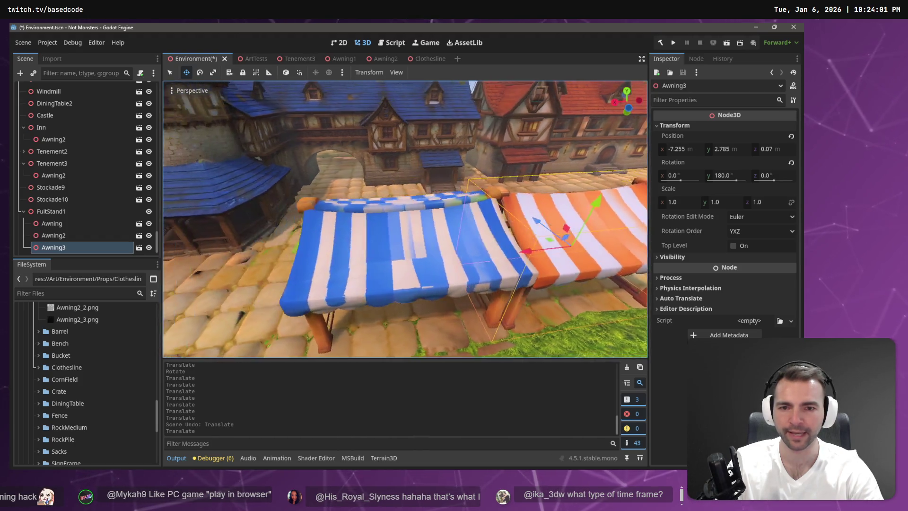
{"action": "left_click_drag", "start_coordinate": [401, 227], "coordinate": [408, 215]}
{"action": "scroll", "coordinate": [408, 215], "scroll_direction": "down", "scroll_amount": 3}
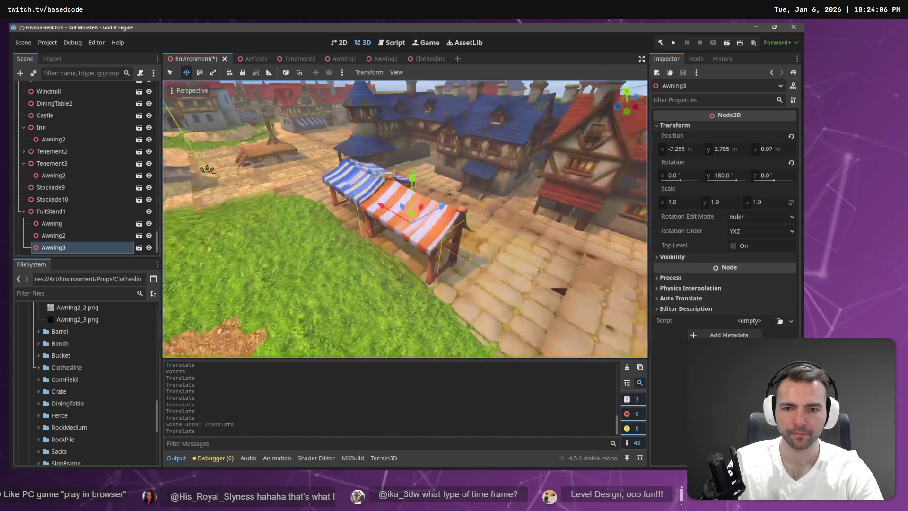
{"action": "left_click", "coordinate": [67, 213]}
- Paste Awning4 under FuitStand1, turn it 180°, slide it along the stall, and save
{"action": "key", "text": "ctrl+v"}
{"action": "key", "text": "e"}
{"action": "mouse_move", "coordinate": [404, 241]}
{"action": "left_mouse_down"}
{"action": "mouse_move", "coordinate": [364, 256]}
{"action": "mouse_move", "coordinate": [191, 237]}
{"action": "mouse_move", "coordinate": [39, 156]}
{"action": "mouse_move", "coordinate": [152, 73]}
{"action": "mouse_move", "coordinate": [206, 122]}
{"action": "left_mouse_up"}
{"action": "key", "text": "w"}
{"action": "mouse_move", "coordinate": [422, 212]}
{"action": "left_mouse_down"}
{"action": "mouse_move", "coordinate": [440, 213]}
{"action": "mouse_move", "coordinate": [432, 211]}
{"action": "left_mouse_up"}
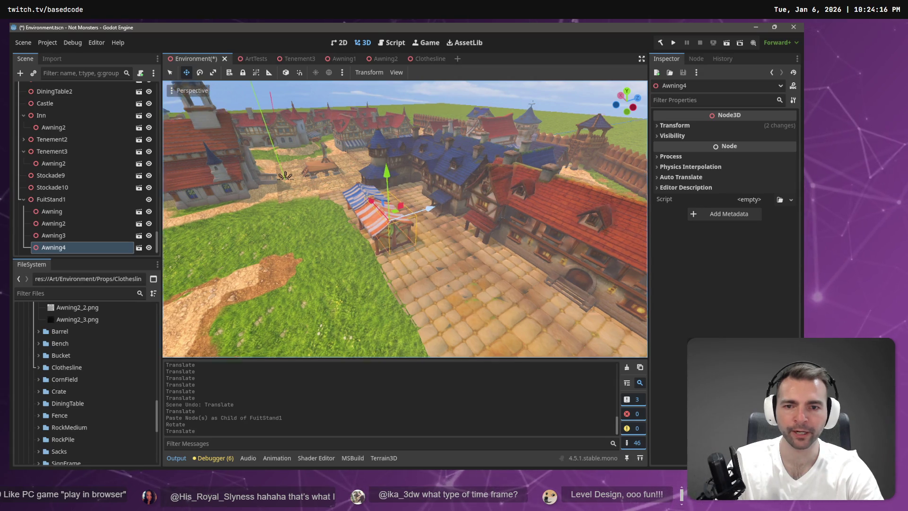
{"action": "scroll", "coordinate": [433, 211], "scroll_direction": "up", "scroll_amount": 5}
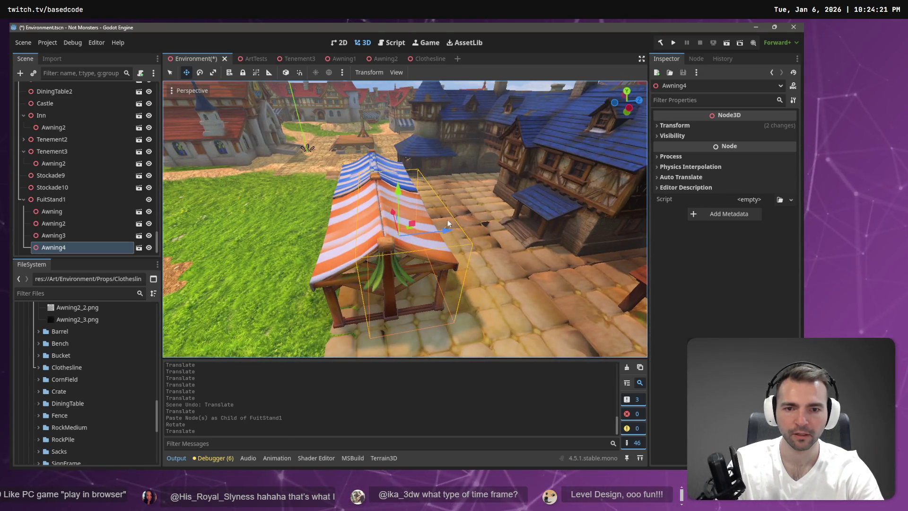
{"action": "left_click_drag", "start_coordinate": [448, 229], "coordinate": [448, 229]}
{"action": "scroll", "coordinate": [447, 229], "scroll_direction": "up", "scroll_amount": 2}
{"action": "scroll", "coordinate": [447, 229], "scroll_direction": "down", "scroll_amount": 10}
{"action": "key", "text": "ctrl+s"}
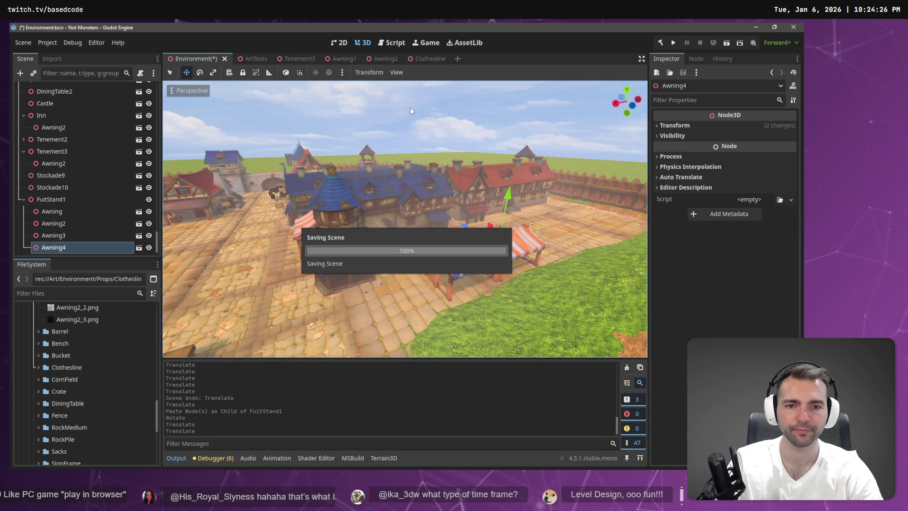
{"action": "left_click_drag", "start_coordinate": [413, 118], "coordinate": [246, 150]}
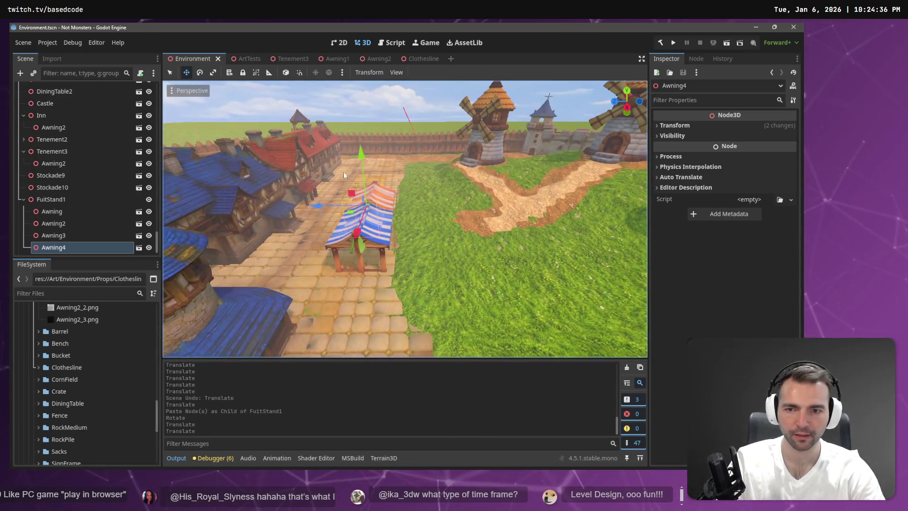
- Shift the whole FuitStand1 stand about 2.2 units along Z, then select Terrain3D
{"action": "left_click", "coordinate": [51, 200]}
{"action": "left_click_drag", "start_coordinate": [305, 213], "coordinate": [312, 250]}
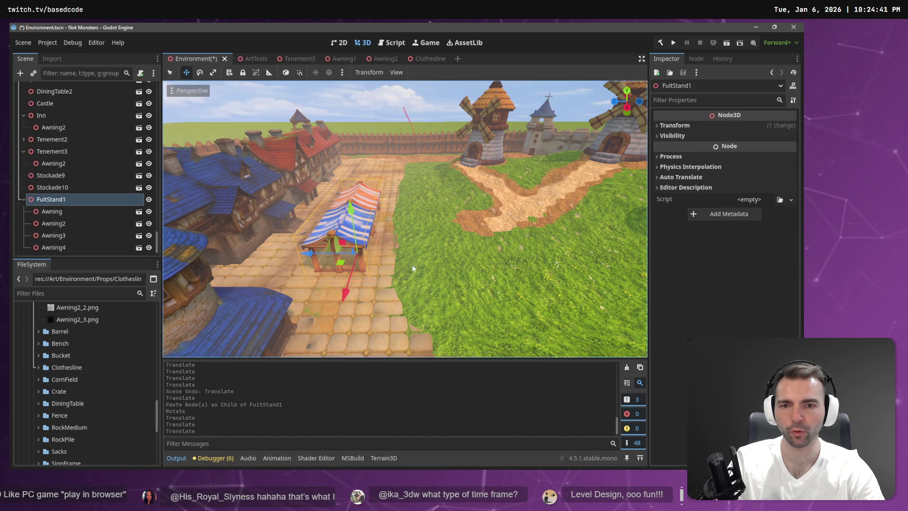
{"action": "left_click", "coordinate": [438, 217]}
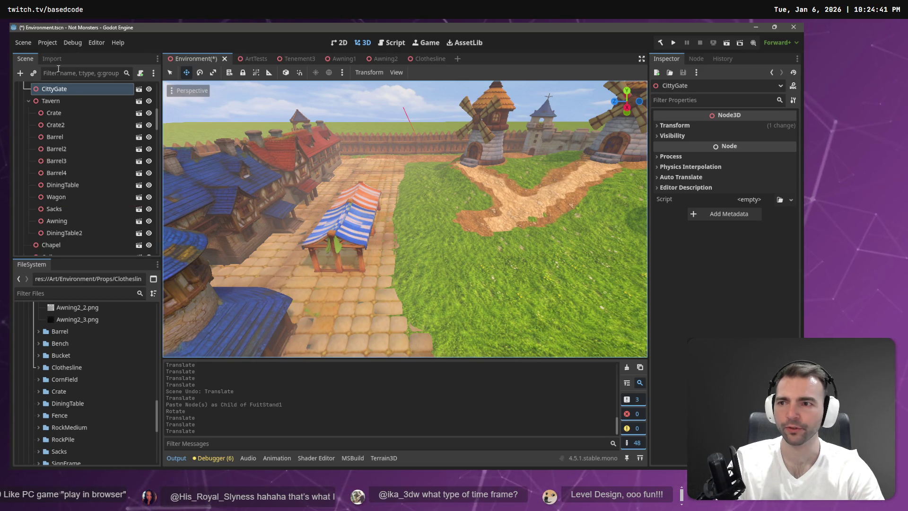
{"action": "scroll", "coordinate": [67, 106], "scroll_direction": "up", "scroll_amount": 10}
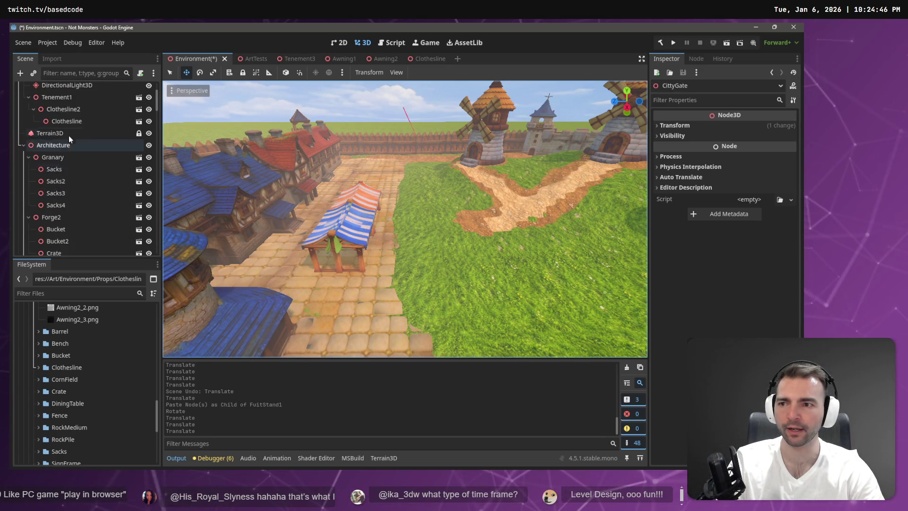
{"action": "left_click", "coordinate": [69, 134]}
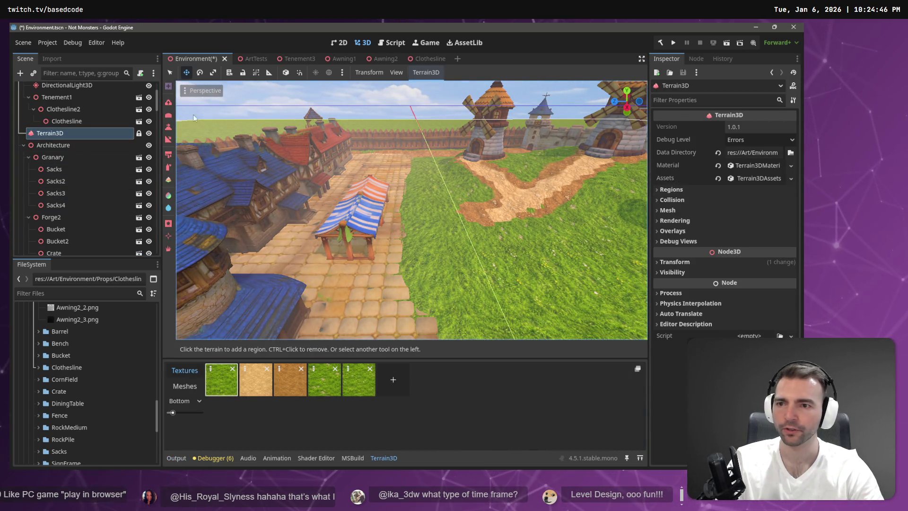
- Choose a Terrain3D brush and set its size to 8
{"action": "left_click", "coordinate": [168, 116]}
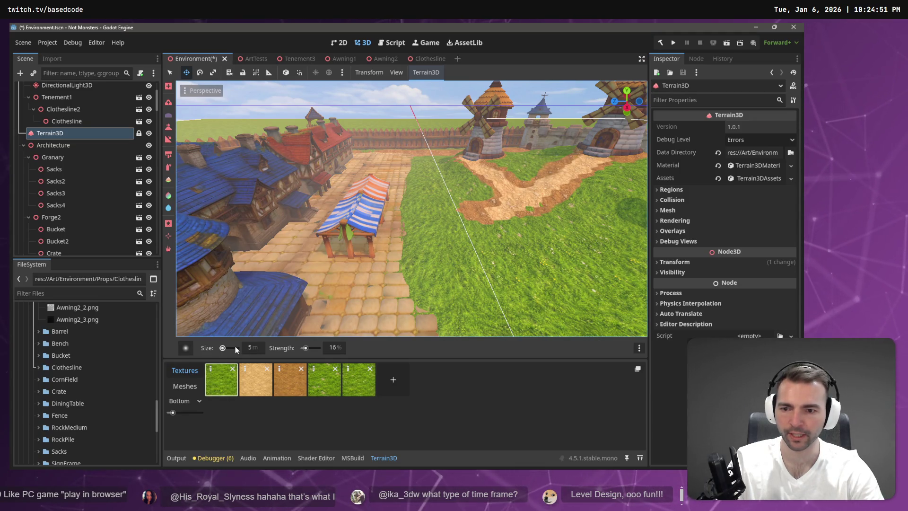
{"action": "left_click", "coordinate": [249, 349]}
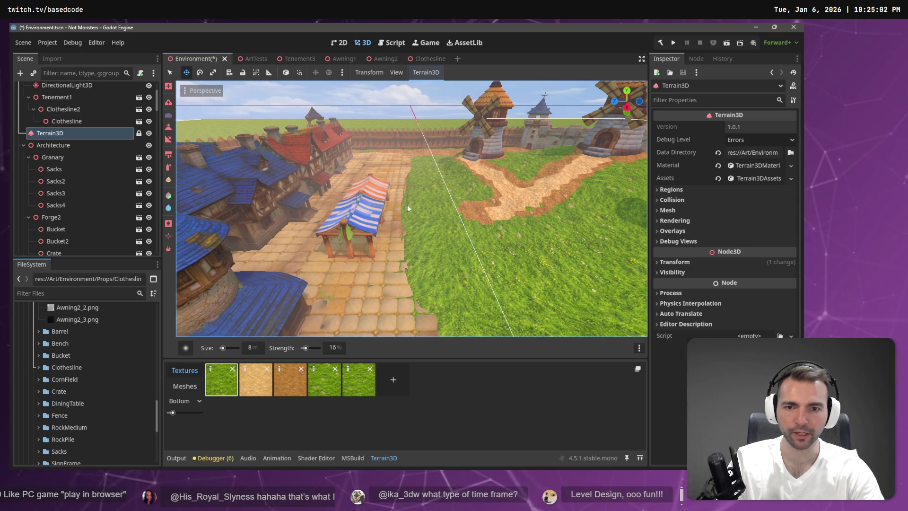
{"action": "mouse_move", "coordinate": [423, 218]}
{"action": "left_mouse_down"}
{"action": "mouse_move", "coordinate": [507, 289]}
{"action": "mouse_move", "coordinate": [520, 279]}
{"action": "left_mouse_up"}
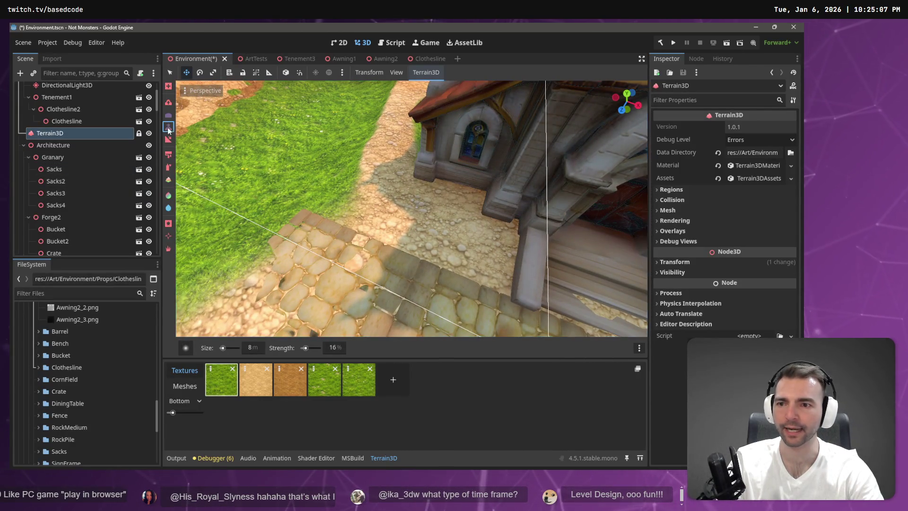
- Pick the ground height and sculpt along the grass edge, undoing a cobblestone paint stroke
{"action": "left_click", "coordinate": [168, 115]}
{"action": "left_click", "coordinate": [441, 246]}
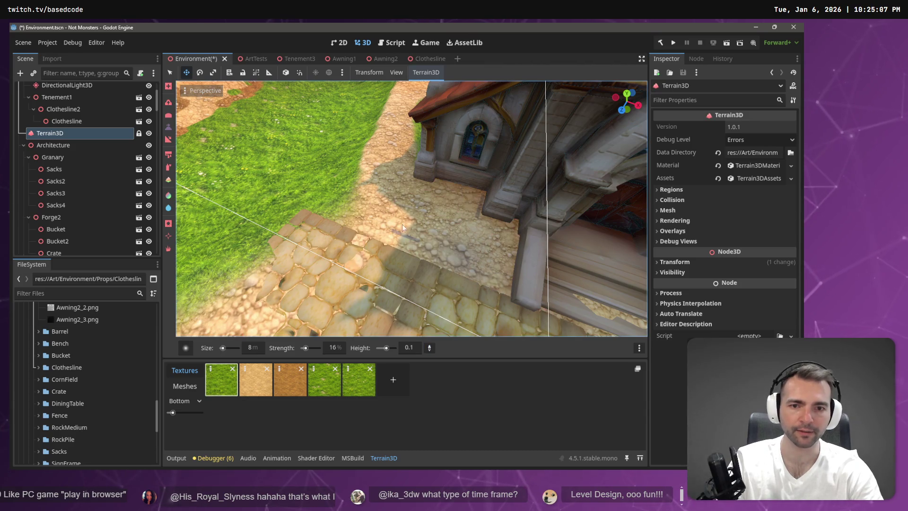
{"action": "left_click_drag", "start_coordinate": [501, 180], "coordinate": [420, 165]}
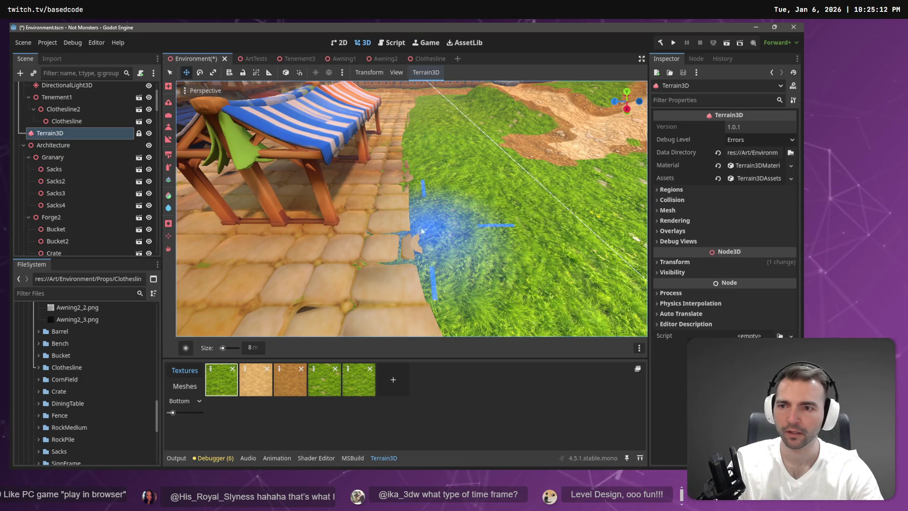
{"action": "left_click", "coordinate": [168, 126]}
{"action": "mouse_move", "coordinate": [440, 236]}
{"action": "left_mouse_down"}
{"action": "mouse_move", "coordinate": [435, 285]}
{"action": "mouse_move", "coordinate": [416, 223]}
{"action": "mouse_move", "coordinate": [411, 93]}
{"action": "mouse_move", "coordinate": [411, 198]}
{"action": "left_mouse_up"}
{"action": "scroll", "coordinate": [410, 197], "scroll_direction": "down", "scroll_amount": 10}
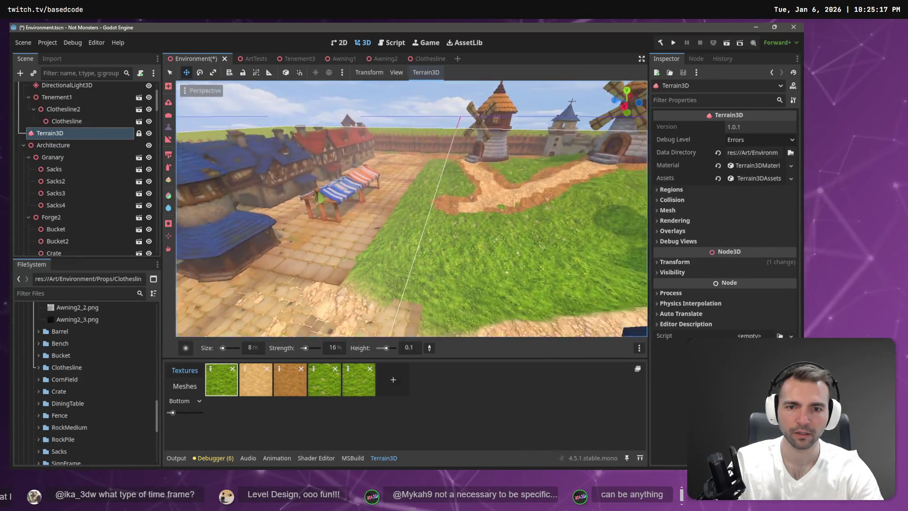
{"action": "scroll", "coordinate": [450, 194], "scroll_direction": "up", "scroll_amount": 3}
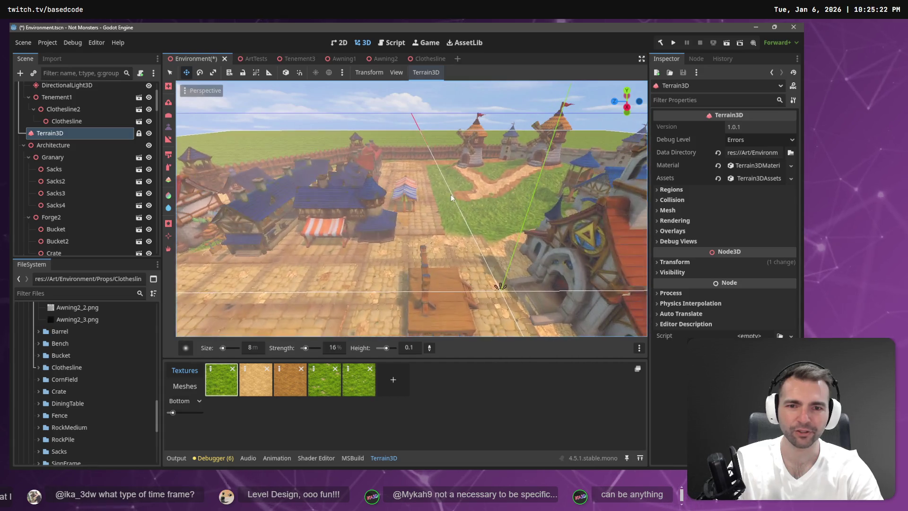
{"action": "scroll", "coordinate": [450, 195], "scroll_direction": "up", "scroll_amount": 5}
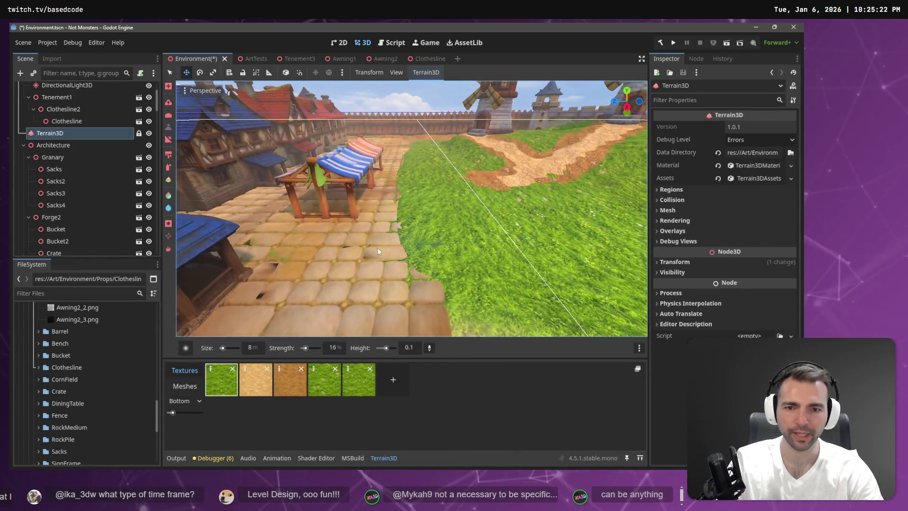
{"action": "mouse_move", "coordinate": [403, 250]}
{"action": "left_mouse_down"}
{"action": "mouse_move", "coordinate": [397, 214]}
{"action": "mouse_move", "coordinate": [384, 271]}
{"action": "mouse_move", "coordinate": [370, 257]}
{"action": "mouse_move", "coordinate": [375, 225]}
{"action": "left_mouse_up"}
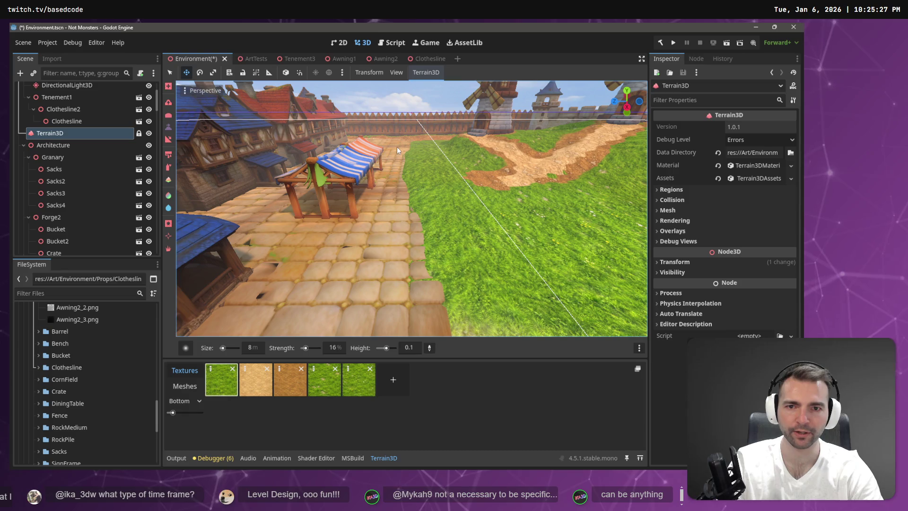
{"action": "key", "text": "ctrl+z"}
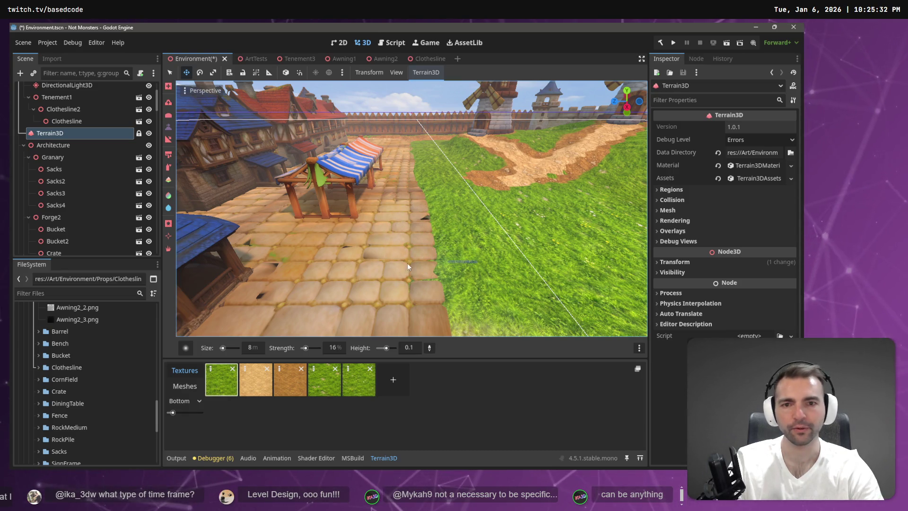
- Switch terrain tool, pull up to an aerial town view, and save the scene
{"action": "scroll", "coordinate": [407, 264], "scroll_direction": "down", "scroll_amount": 3}
{"action": "key", "text": "w"}
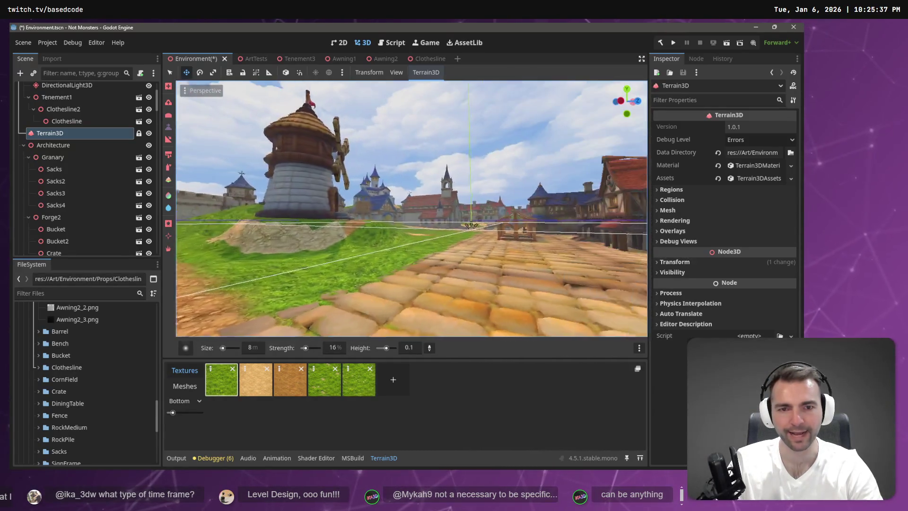
{"action": "key", "text": "w"}
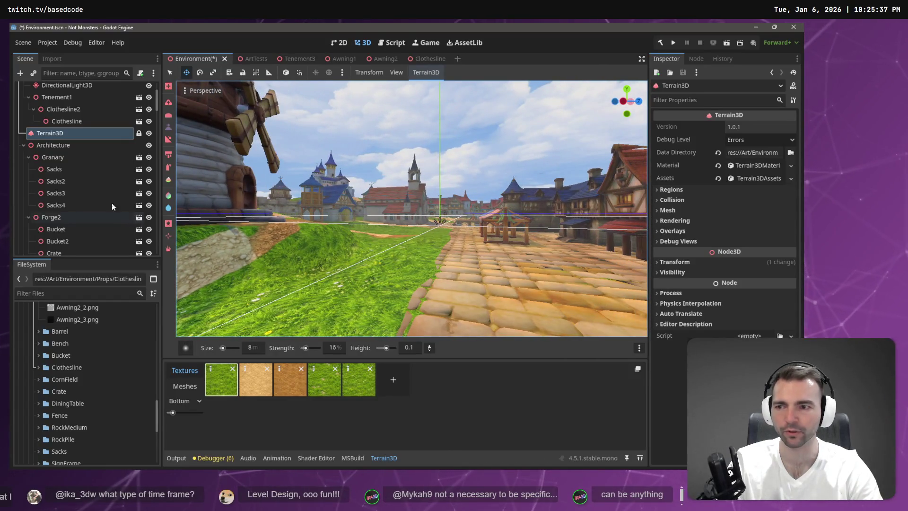
{"action": "left_click", "coordinate": [168, 125]}
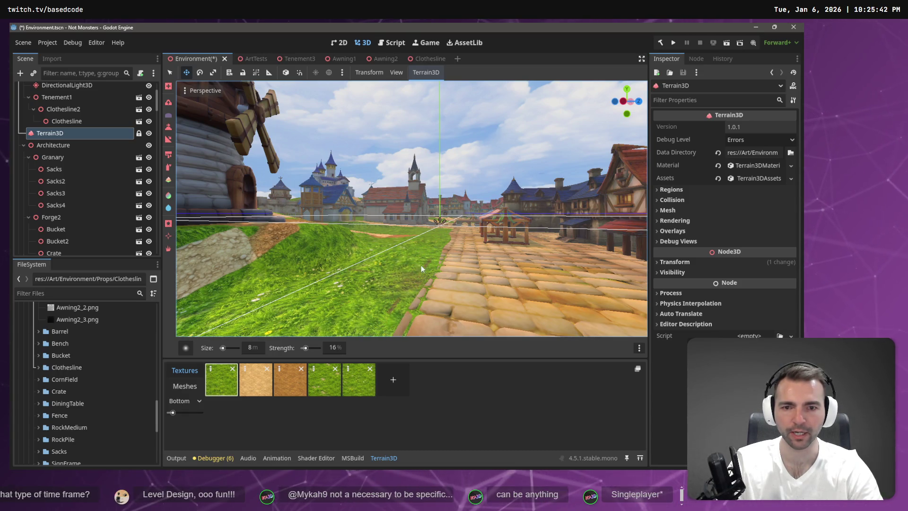
{"action": "left_click_drag", "start_coordinate": [447, 231], "coordinate": [446, 284]}
{"action": "key", "text": "ctrl+s"}
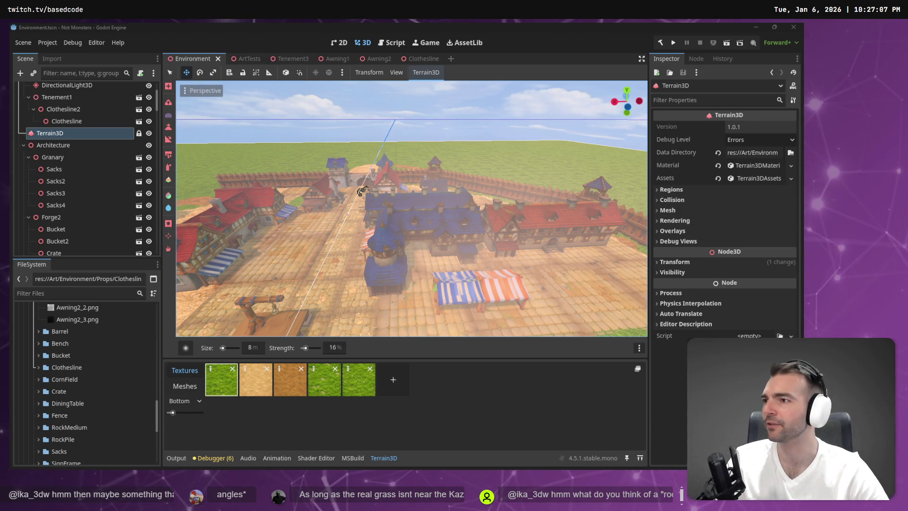
- Fly through the town streets to inspect the clothesline across the alley
{"action": "key", "text": "w"}
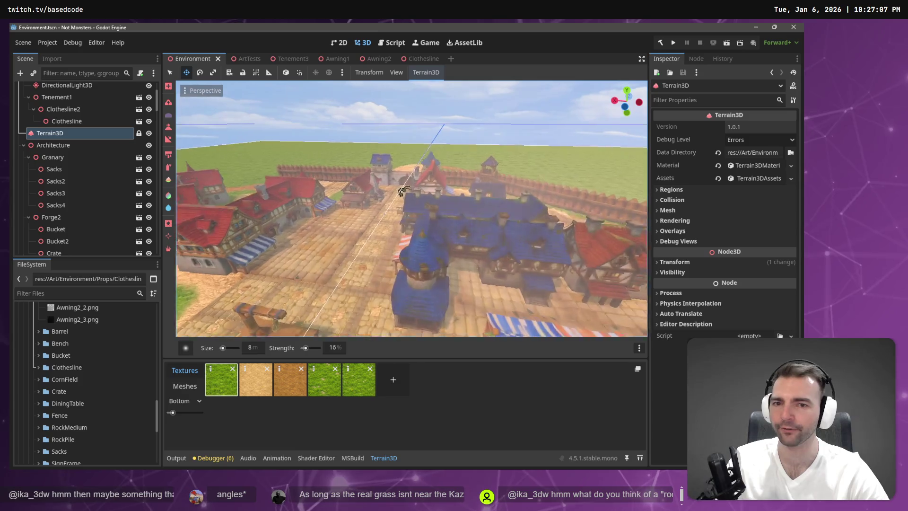
{"action": "key", "text": "w"}
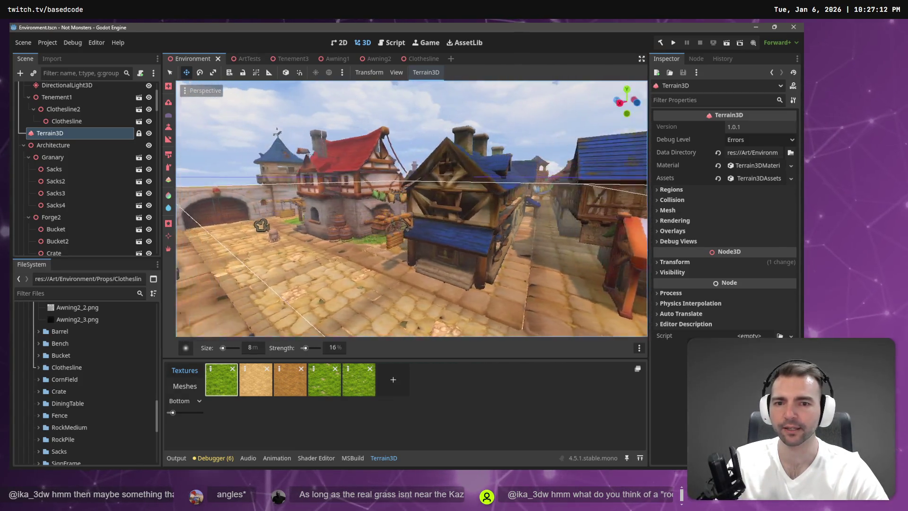
{"action": "key", "text": "w"}
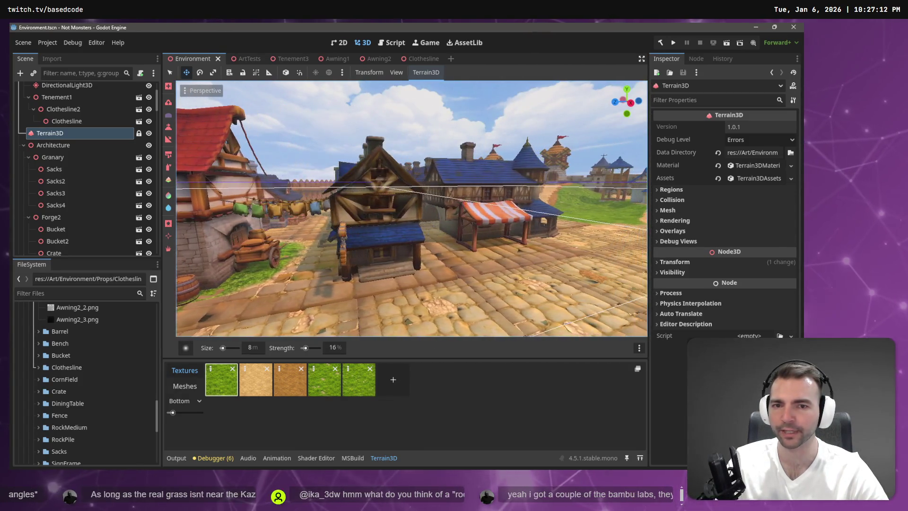
{"action": "key", "text": "s"}
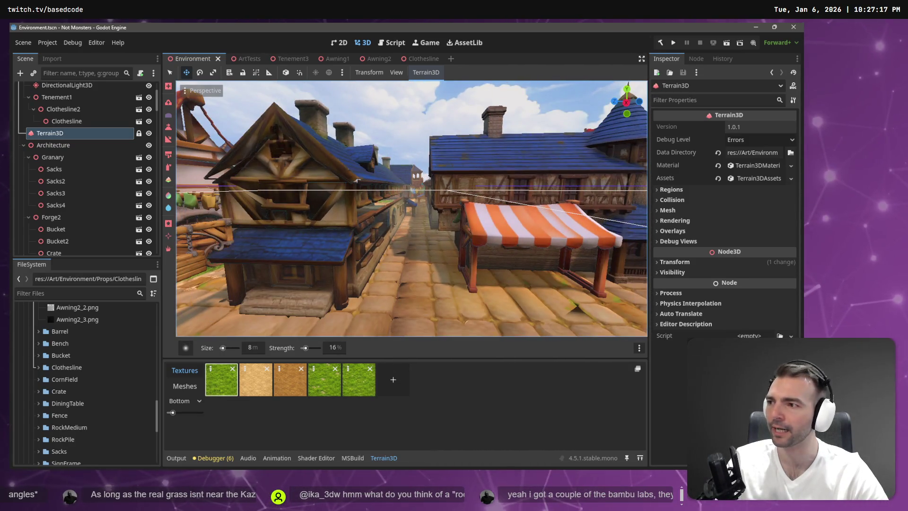
{"action": "key", "text": "e"}
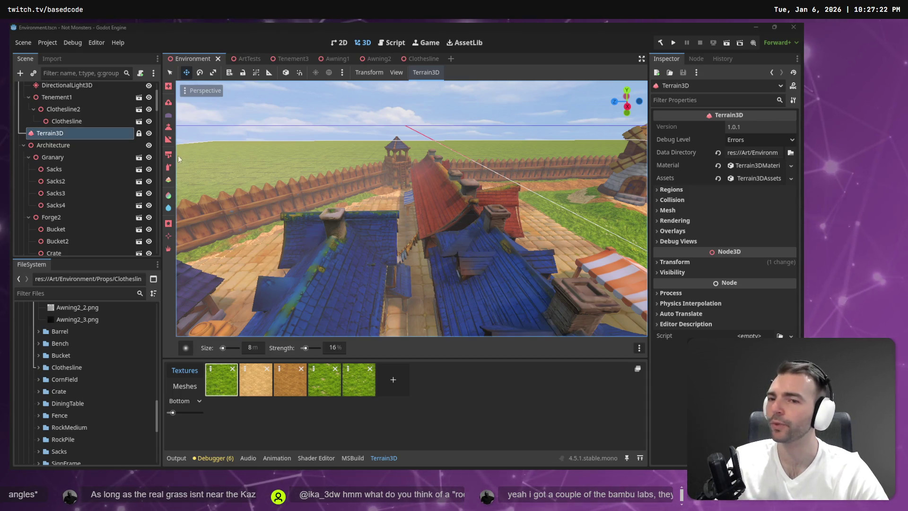
{"action": "left_click", "coordinate": [410, 247]}
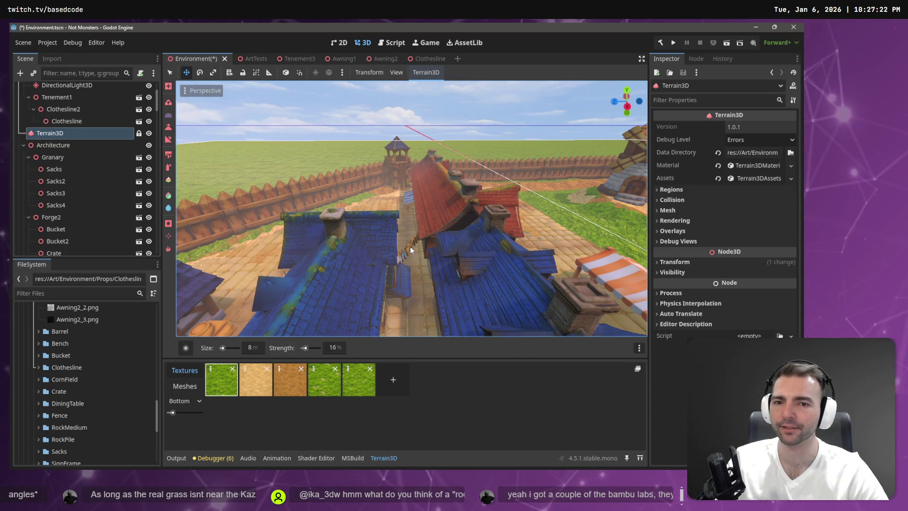
{"action": "key", "text": "w"}
{"action": "key", "text": "w"}
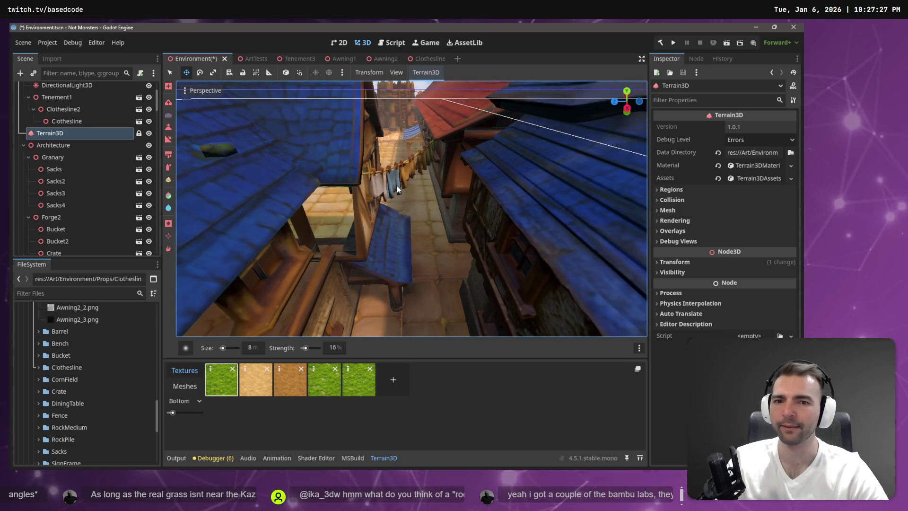
- Collapse the Tenement1 and Rendering2 groups in the scene tree
{"action": "left_click", "coordinate": [29, 97]}
{"action": "scroll", "coordinate": [23, 112], "scroll_direction": "up", "scroll_amount": 3}
{"action": "left_click", "coordinate": [24, 125]}
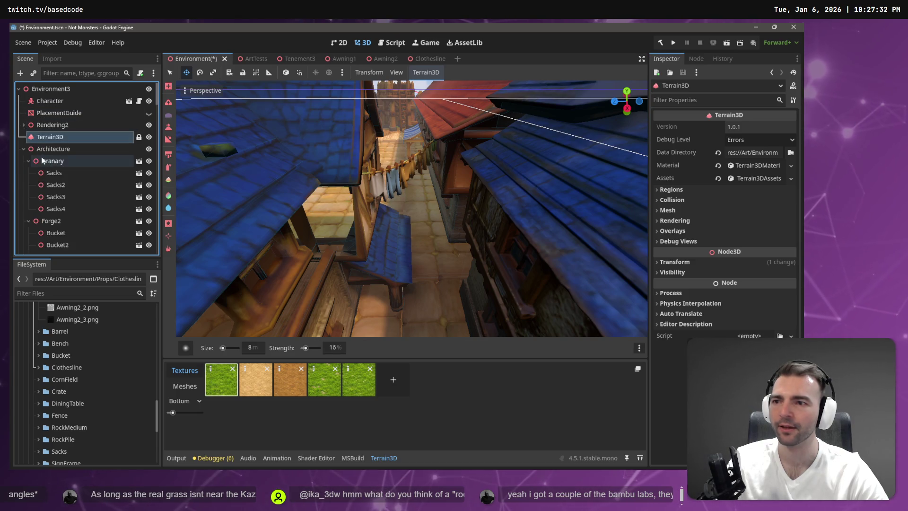
- Collapse the Architecture group and lower the view to street level down the alley
{"action": "left_click", "coordinate": [23, 149]}
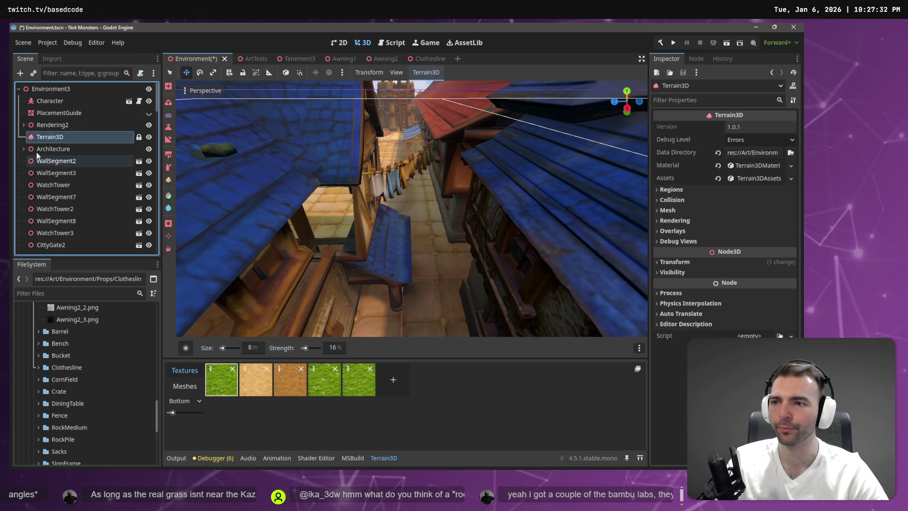
{"action": "left_click_drag", "start_coordinate": [391, 186], "coordinate": [291, 130]}
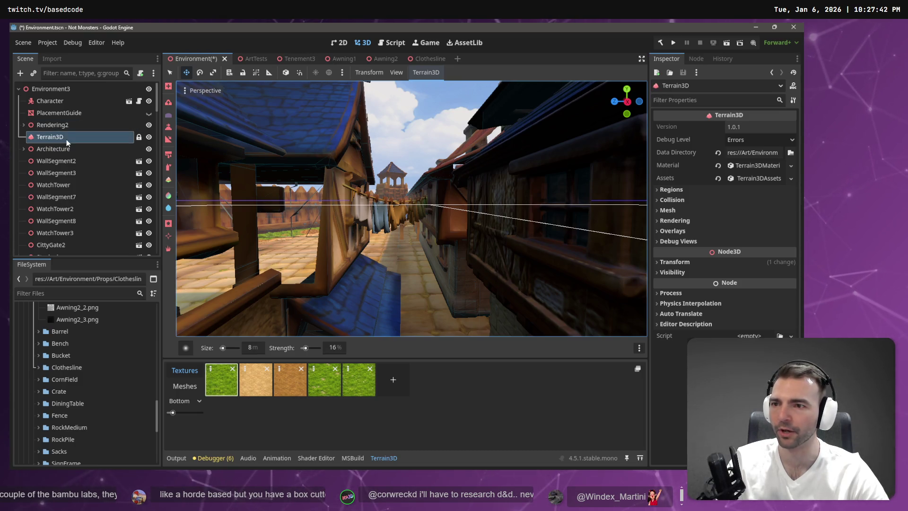
{"action": "scroll", "coordinate": [75, 214], "scroll_direction": "down", "scroll_amount": 5}
{"action": "scroll", "coordinate": [74, 214], "scroll_direction": "down", "scroll_amount": 3}
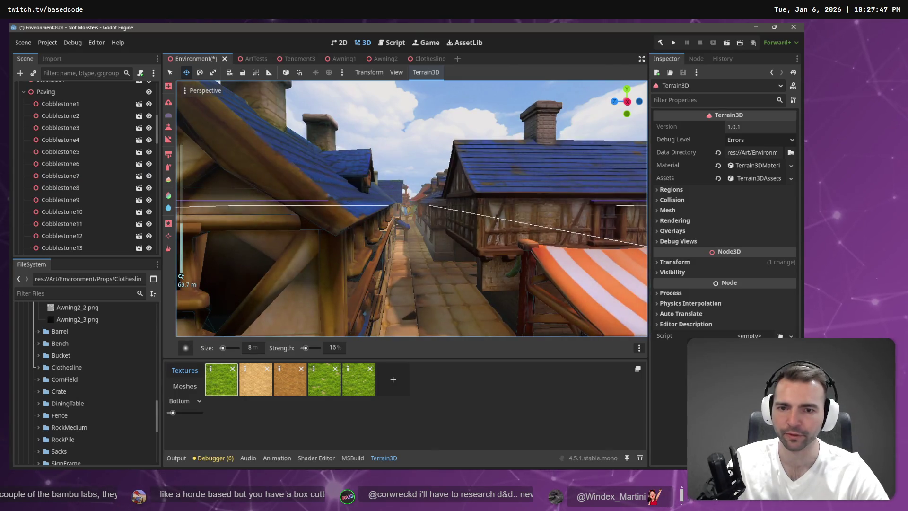
- Fly the camera along the alley and up to rooftop height to inspect the clothesline
{"action": "key", "text": "w"}
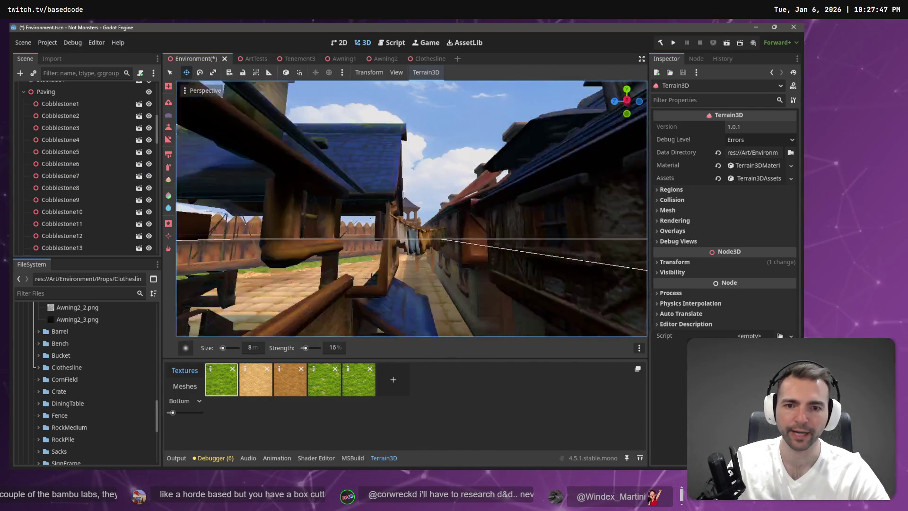
{"action": "key", "text": "s"}
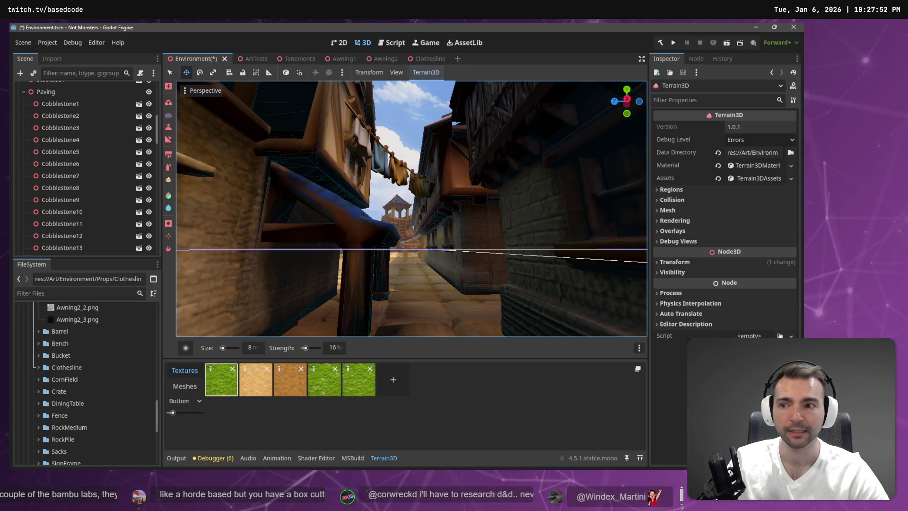
{"action": "key", "text": "e"}
{"action": "key", "text": "q"}
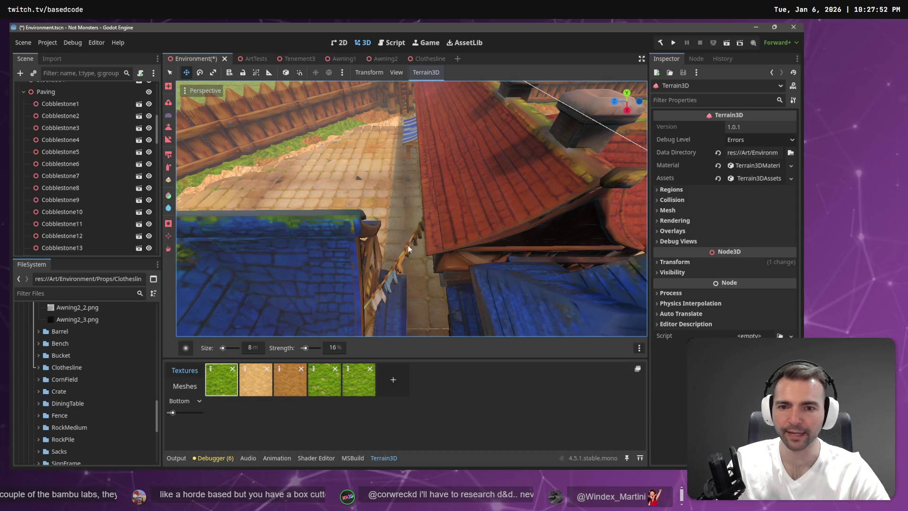
{"action": "key", "text": "e"}
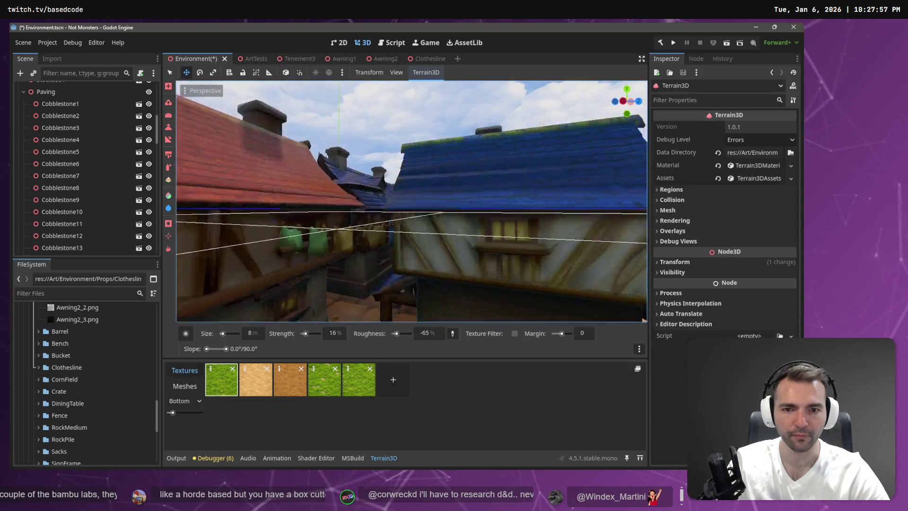
{"action": "key", "text": "w"}
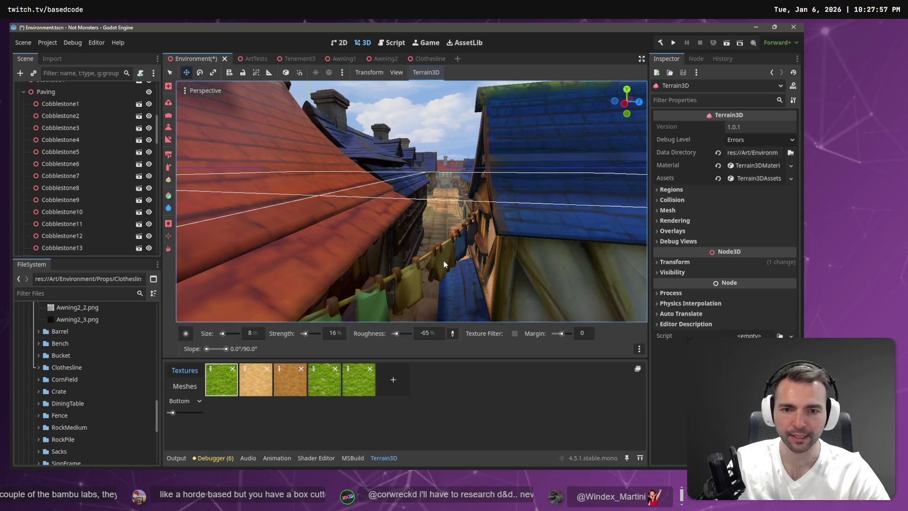
{"action": "scroll", "coordinate": [112, 198], "scroll_direction": "down", "scroll_amount": 5}
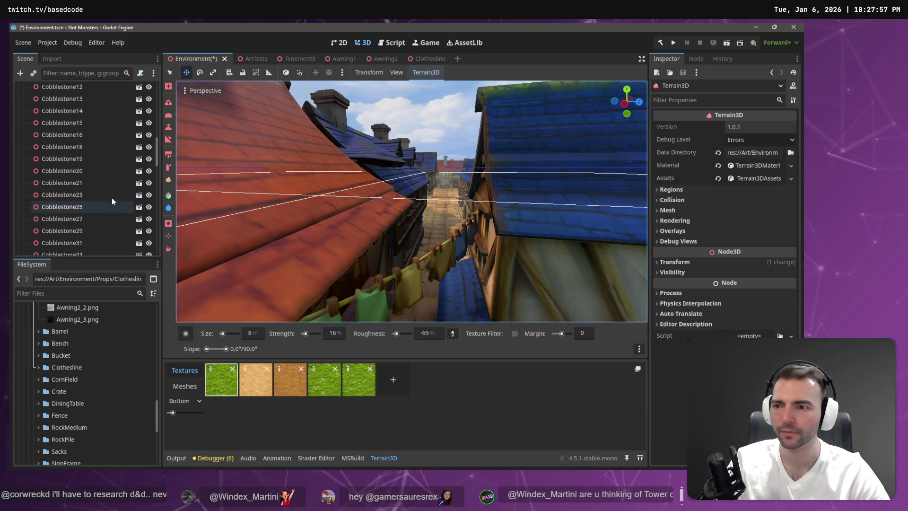
- Filter the Scene dock by node name and select the Tenement1 building
{"action": "left_click", "coordinate": [63, 73]}
{"action": "type", "text": "ter"}
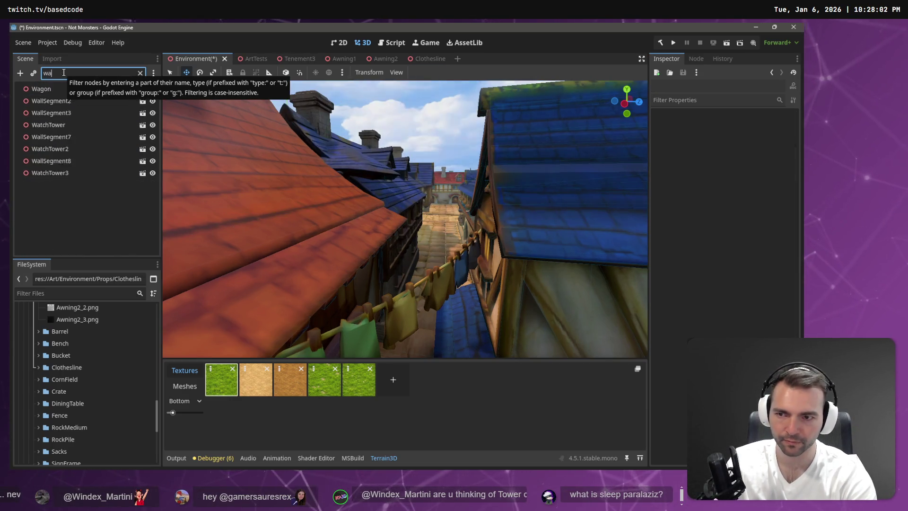
{"action": "key", "text": "BackSpace"}
{"action": "key", "text": "BackSpace"}
{"action": "key", "text": "BackSpace"}
{"action": "type", "text": "s"}
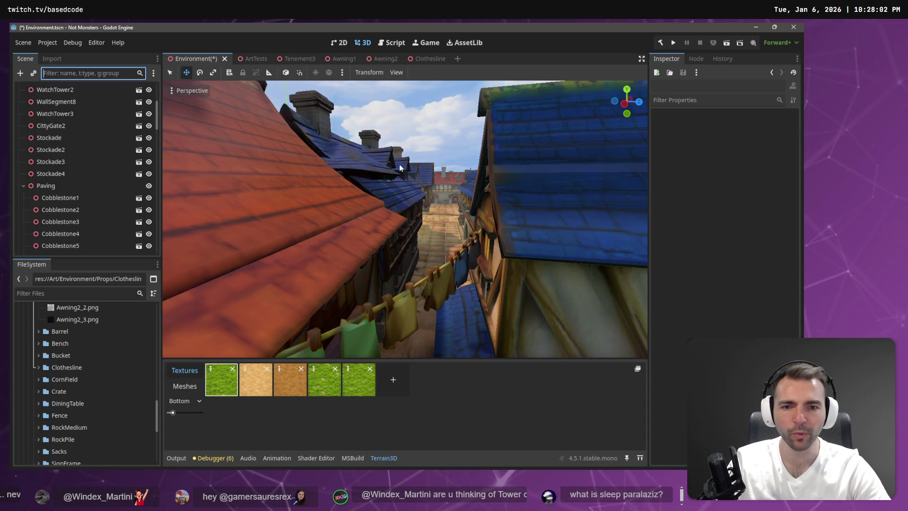
{"action": "type", "text": "ww"}
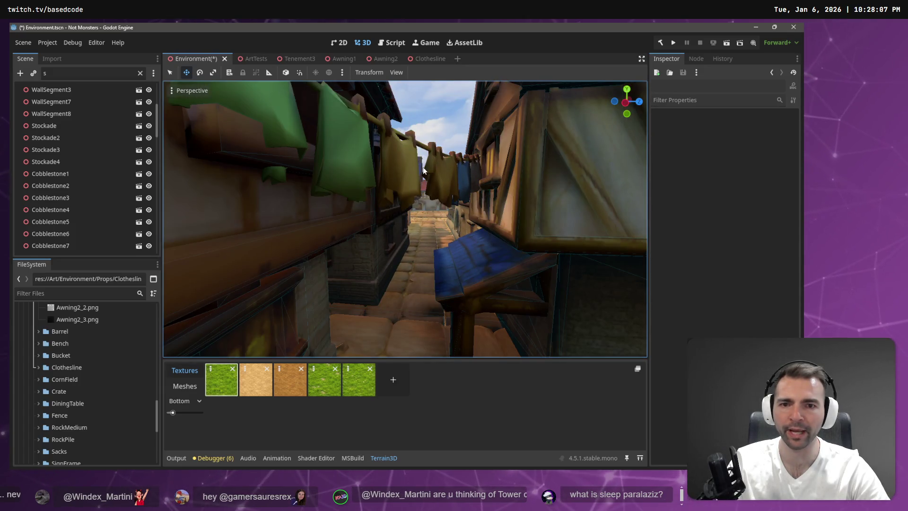
{"action": "left_click", "coordinate": [423, 167]}
{"action": "key", "text": "s"}
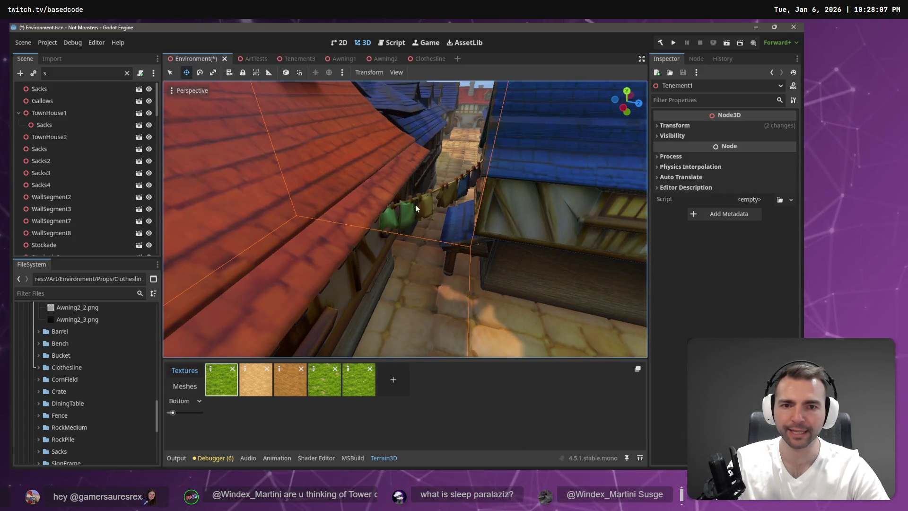
- Select the Clothesline node, then clear the filter and scroll through the full hierarchy
{"action": "left_click", "coordinate": [430, 203]}
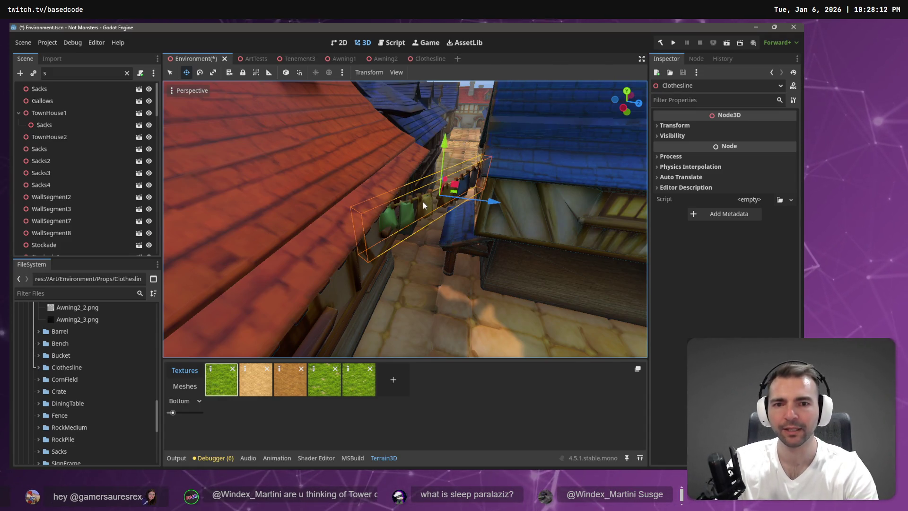
{"action": "left_click", "coordinate": [126, 73]}
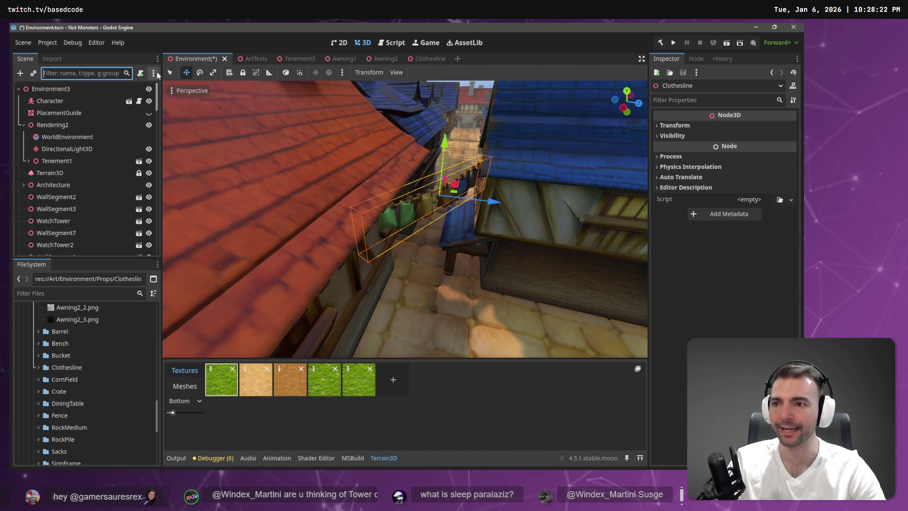
{"action": "scroll", "coordinate": [67, 125], "scroll_direction": "down", "scroll_amount": 15}
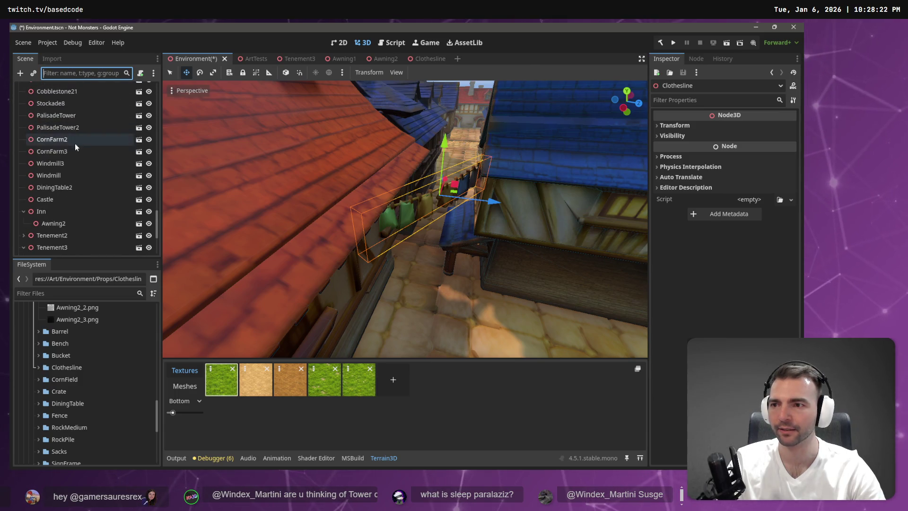
{"action": "scroll", "coordinate": [99, 142], "scroll_direction": "up", "scroll_amount": 10}
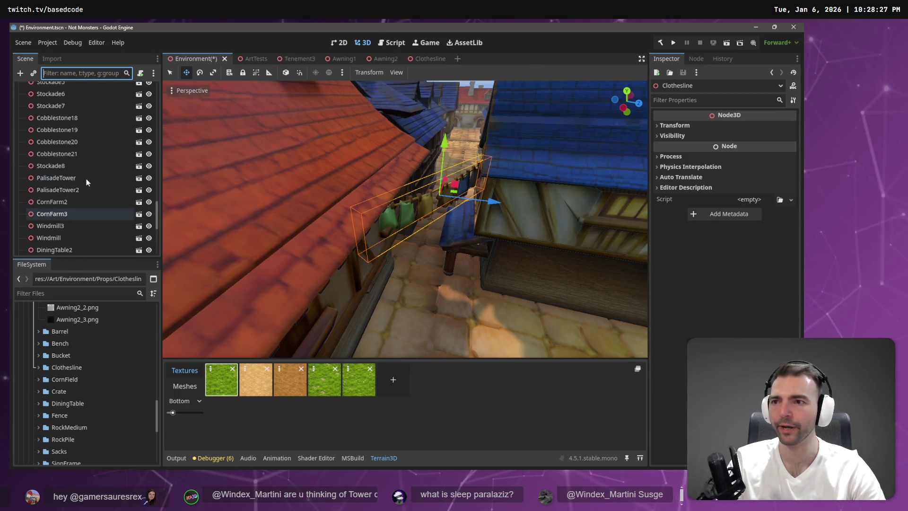
{"action": "scroll", "coordinate": [93, 182], "scroll_direction": "up", "scroll_amount": 6}
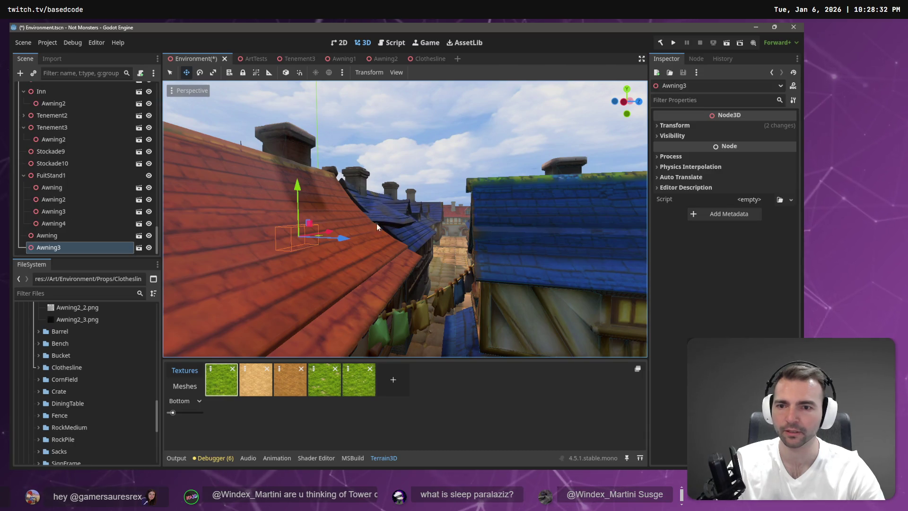
- Try sliding Awning3 along X and undo it, then frame Tenement1 near the clothesline
{"action": "mouse_move", "coordinate": [343, 244]}
{"action": "left_mouse_down"}
{"action": "mouse_move", "coordinate": [529, 283]}
{"action": "mouse_move", "coordinate": [516, 287]}
{"action": "left_mouse_up"}
{"action": "key", "text": "ctrl+z"}
{"action": "left_click", "coordinate": [427, 301]}
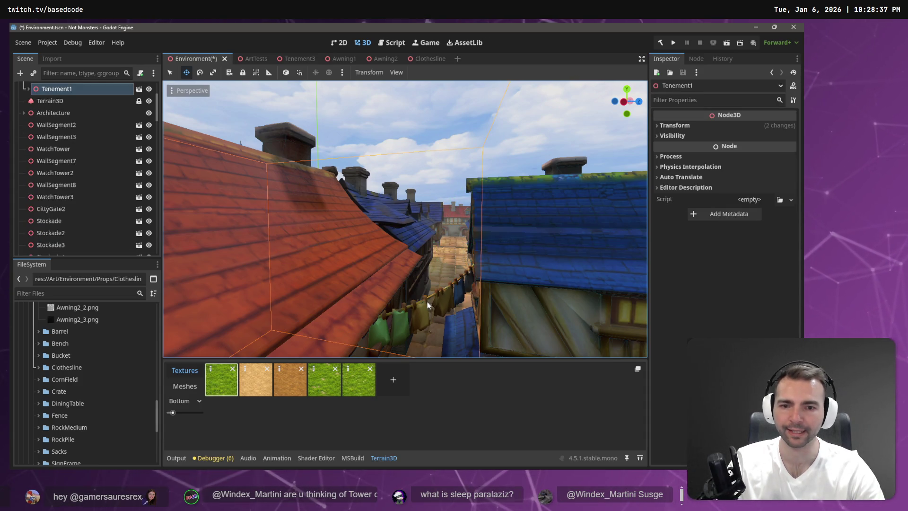
{"action": "key", "text": "f"}
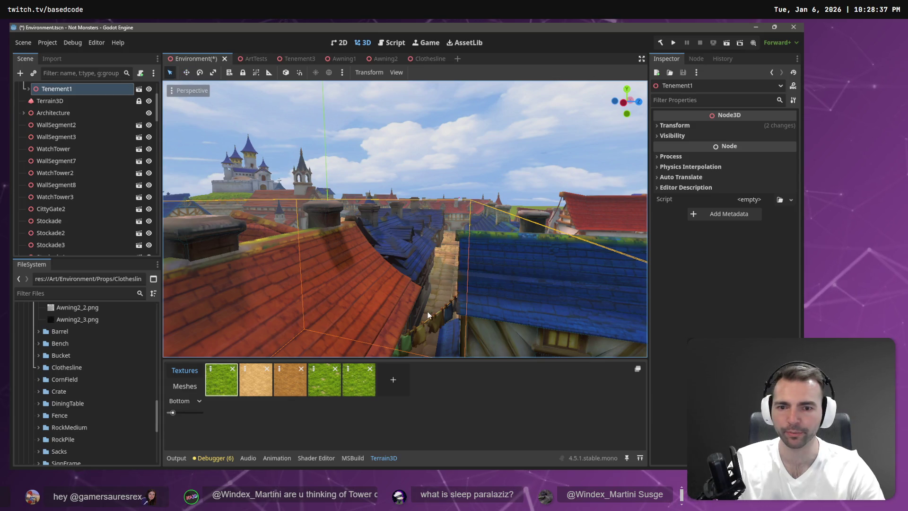
{"action": "key", "text": "w"}
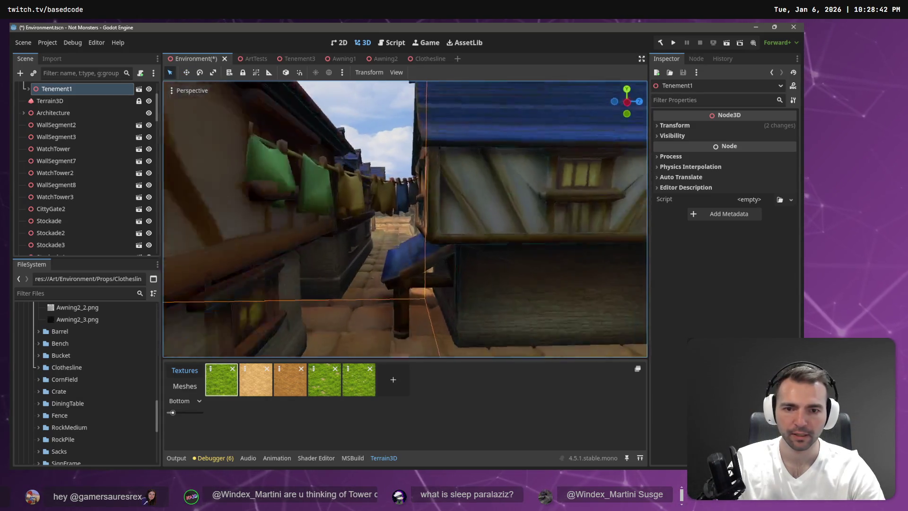
{"action": "key", "text": "s"}
- Try to pick the clothesline, clicking through Tenement1, Tenement3 and Tenement2
{"action": "left_click", "coordinate": [395, 237]}
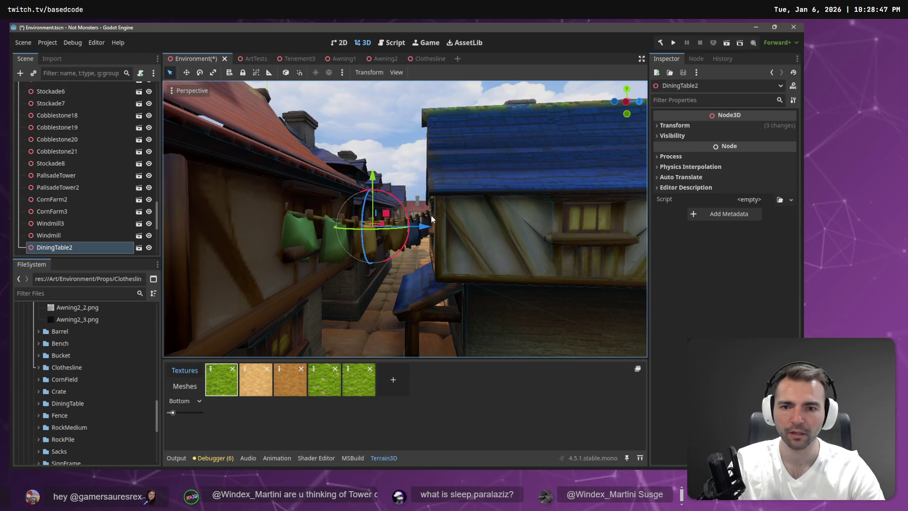
{"action": "mouse_move", "coordinate": [409, 243]}
{"action": "left_mouse_down"}
{"action": "mouse_move", "coordinate": [237, 276]}
{"action": "mouse_move", "coordinate": [253, 282]}
{"action": "left_mouse_up"}
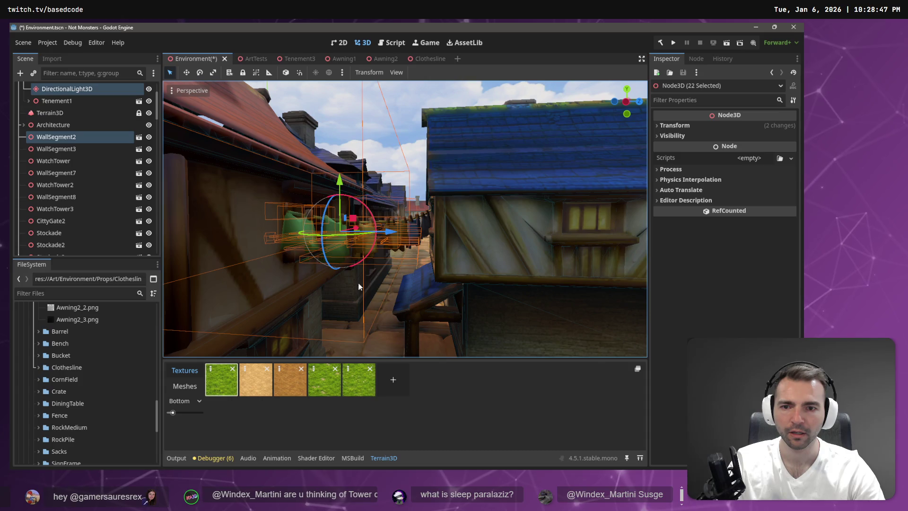
{"action": "left_click", "coordinate": [399, 150]}
{"action": "left_click", "coordinate": [350, 255]}
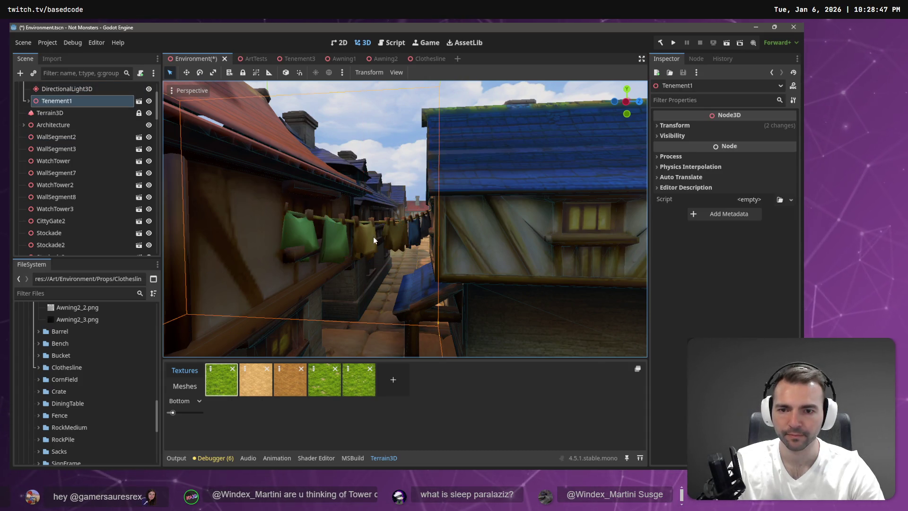
{"action": "scroll", "coordinate": [372, 239], "scroll_direction": "up", "scroll_amount": 2}
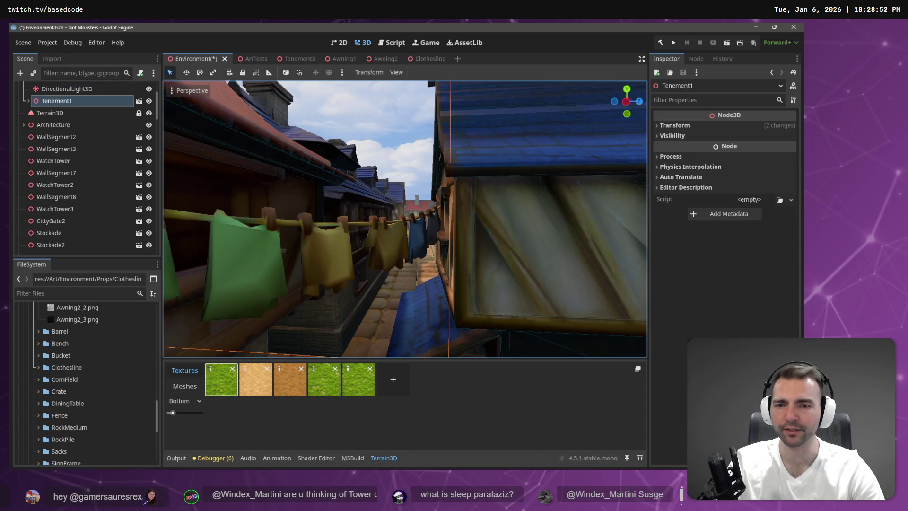
{"action": "left_click", "coordinate": [340, 232]}
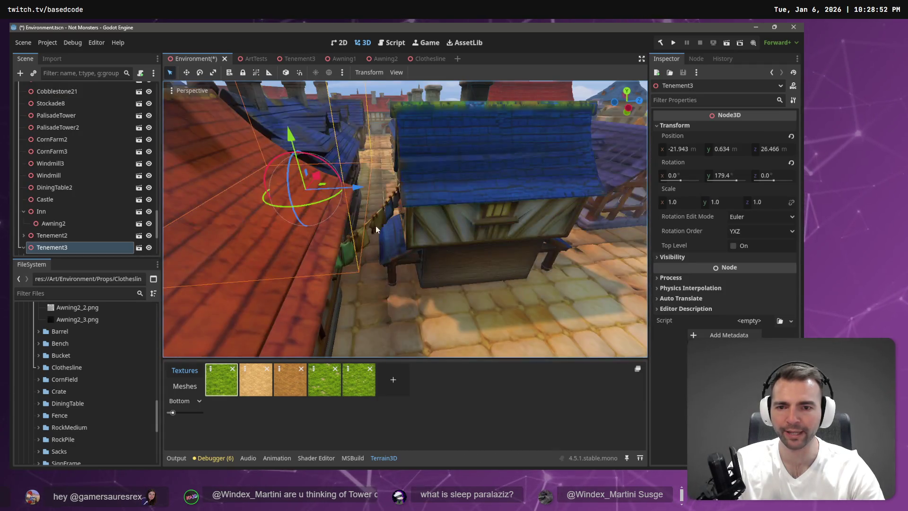
{"action": "left_click", "coordinate": [377, 227]}
- With the move tool active, select Clothesline2 strung across the alley
{"action": "key", "text": "w"}
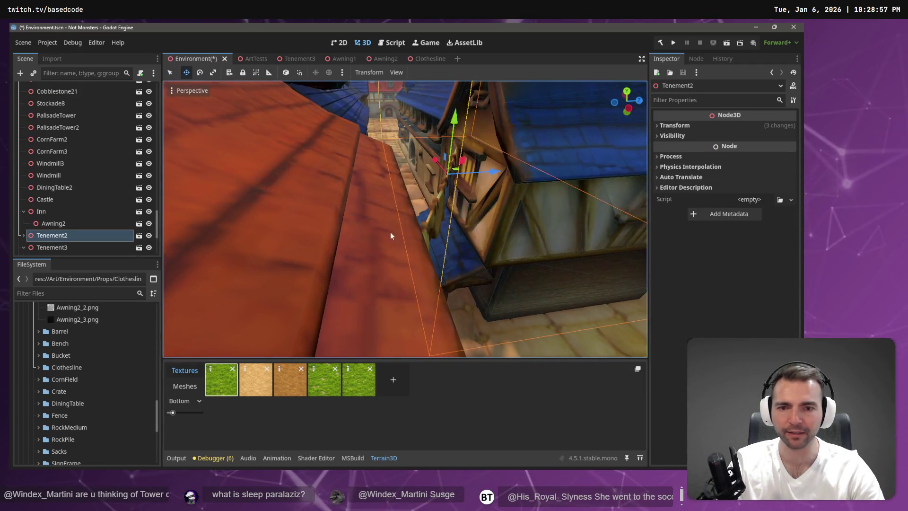
{"action": "left_click", "coordinate": [431, 211]}
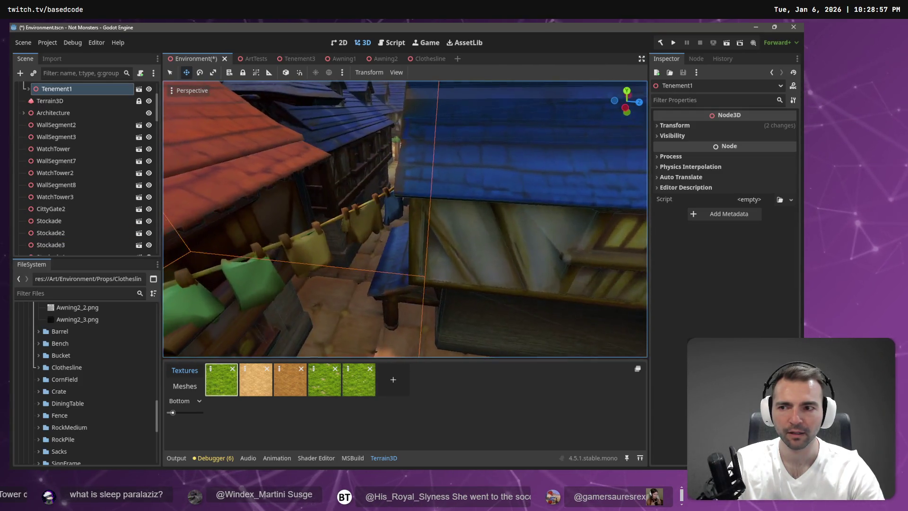
{"action": "scroll", "coordinate": [405, 218], "scroll_direction": "down", "scroll_amount": 5}
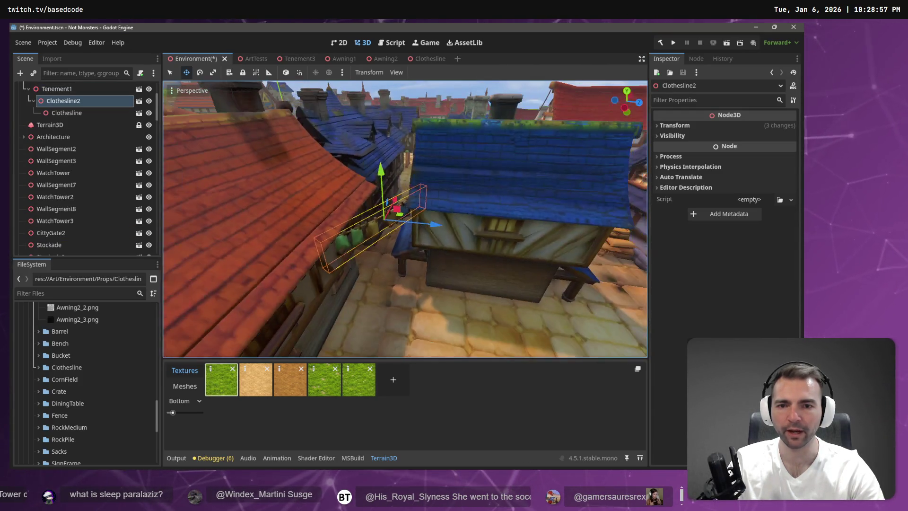
- Reparent the Clothesline under Tenement1 in the Scene dock, keeping its name
{"action": "left_click", "coordinate": [68, 105]}
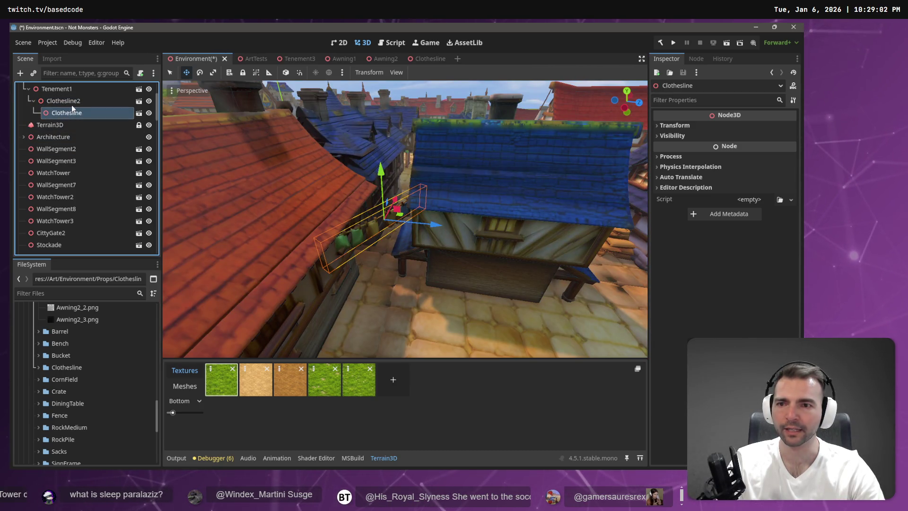
{"action": "mouse_move", "coordinate": [69, 107]}
{"action": "left_mouse_down"}
{"action": "mouse_move", "coordinate": [69, 89]}
{"action": "mouse_move", "coordinate": [71, 142]}
{"action": "left_mouse_up"}
{"action": "key", "text": "F2"}
{"action": "key", "text": "Return"}
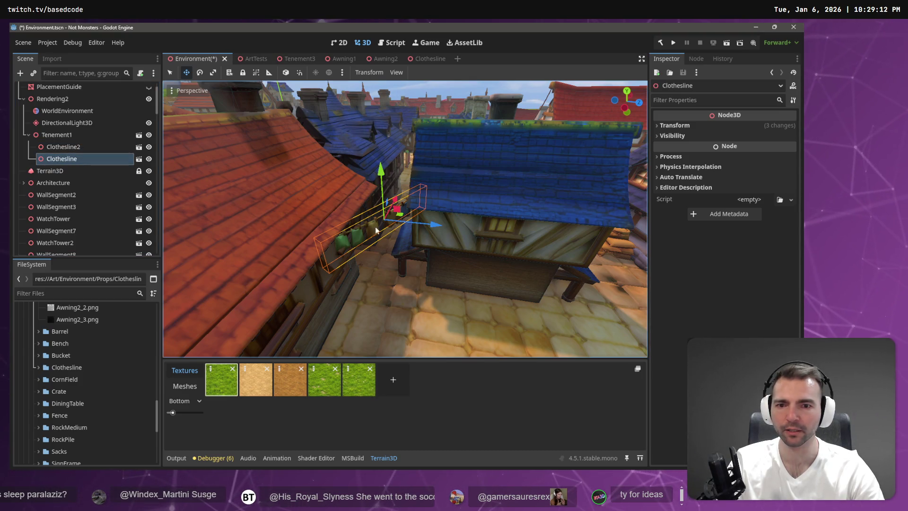
- Turn the Clothesline about 120 degrees, raise it between the roofs and tilt it to fit the alley
{"action": "key", "text": "e"}
{"action": "left_click_drag", "start_coordinate": [402, 241], "coordinate": [313, 242]}
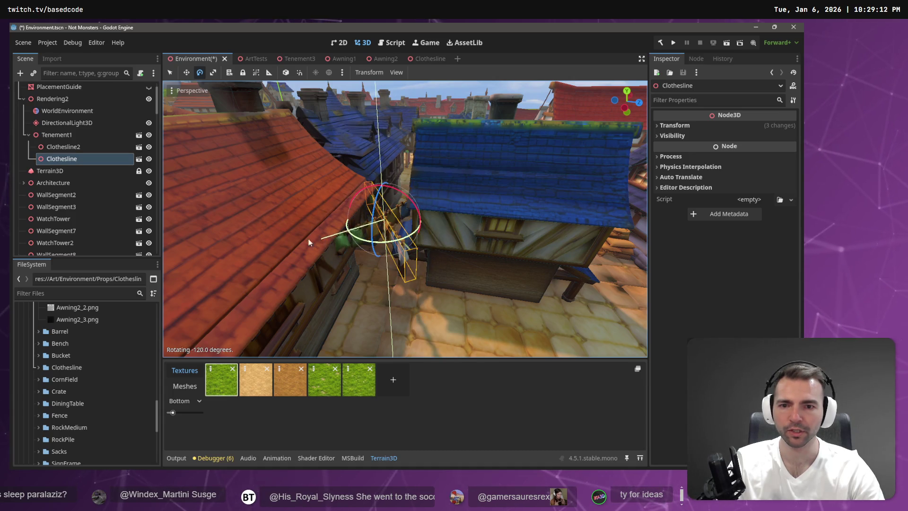
{"action": "left_click_drag", "start_coordinate": [250, 234], "coordinate": [225, 231]}
{"action": "key", "text": "w"}
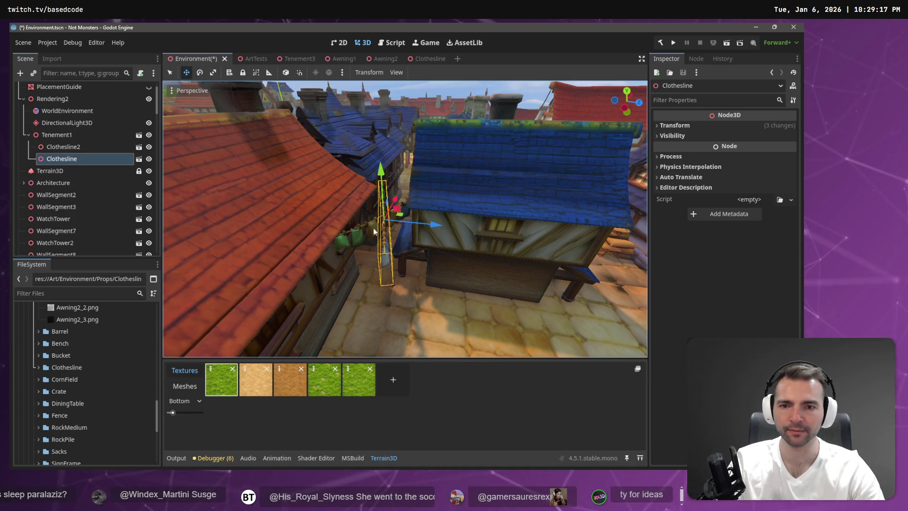
{"action": "scroll", "coordinate": [396, 217], "scroll_direction": "up", "scroll_amount": 5}
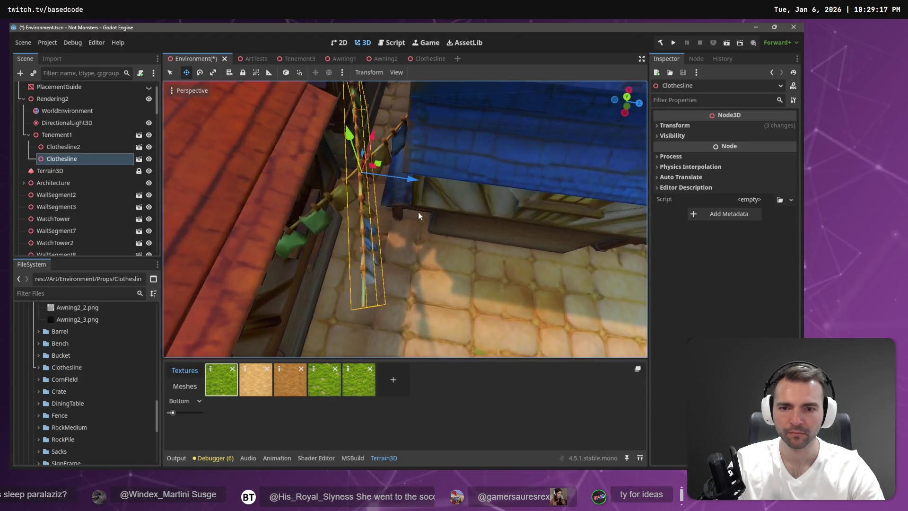
{"action": "mouse_move", "coordinate": [381, 194]}
{"action": "left_mouse_down"}
{"action": "mouse_move", "coordinate": [392, 102]}
{"action": "mouse_move", "coordinate": [429, 132]}
{"action": "mouse_move", "coordinate": [414, 168]}
{"action": "mouse_move", "coordinate": [411, 147]}
{"action": "mouse_move", "coordinate": [424, 124]}
{"action": "left_mouse_up"}
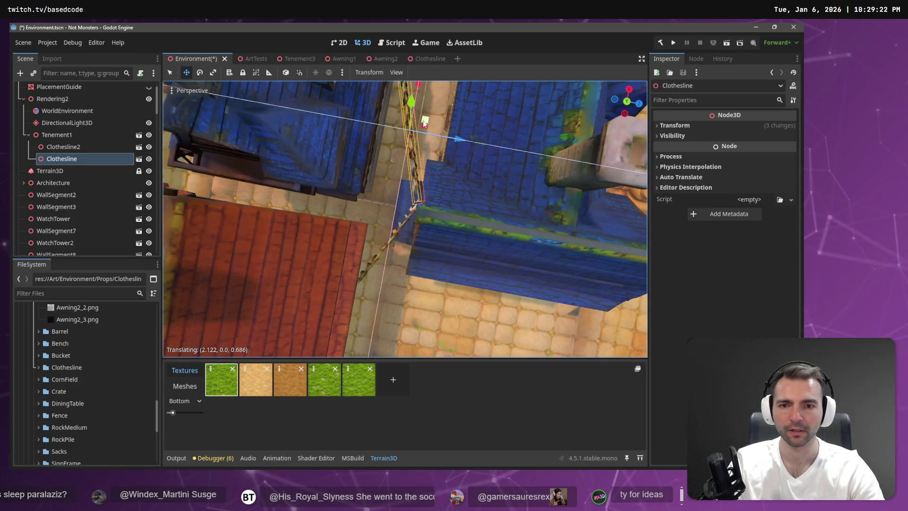
{"action": "key", "text": "e"}
{"action": "mouse_move", "coordinate": [448, 194]}
{"action": "left_mouse_down"}
{"action": "mouse_move", "coordinate": [433, 207]}
{"action": "mouse_move", "coordinate": [404, 185]}
{"action": "left_mouse_up"}
{"action": "key", "text": "w"}
{"action": "left_click_drag", "start_coordinate": [349, 202], "coordinate": [356, 227]}
- Slide the Clothesline down the alley, checking its fit from street level, then deselect it
{"action": "key", "text": "e"}
{"action": "key", "text": "w"}
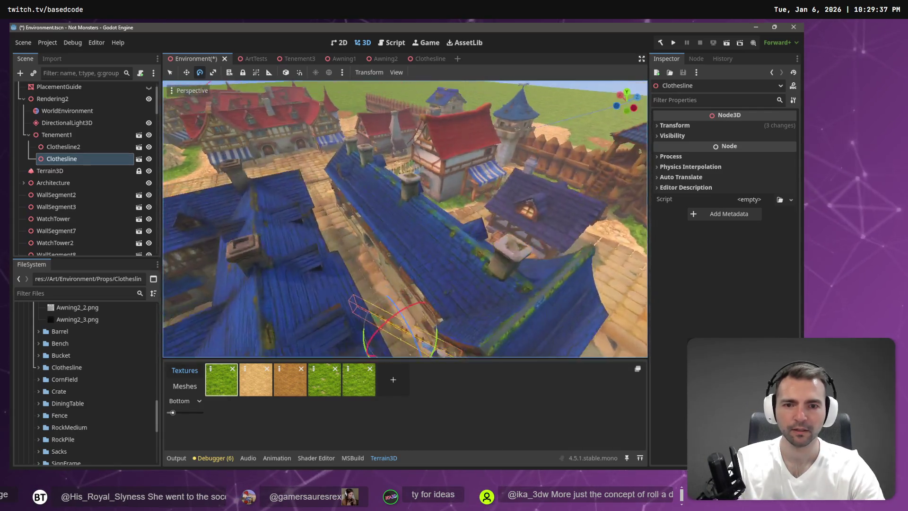
{"action": "key", "text": "w"}
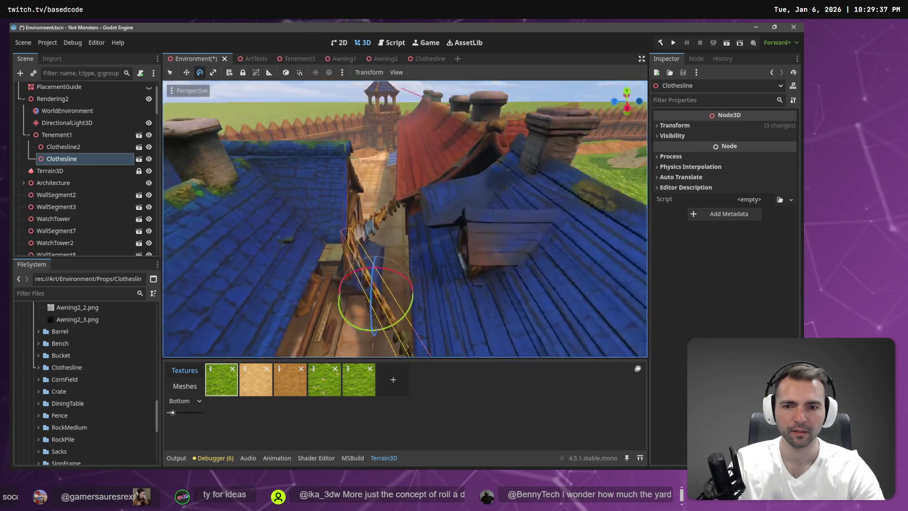
{"action": "key", "text": "w"}
{"action": "left_click_drag", "start_coordinate": [366, 277], "coordinate": [366, 293]}
{"action": "key", "text": "s"}
{"action": "key", "text": "w"}
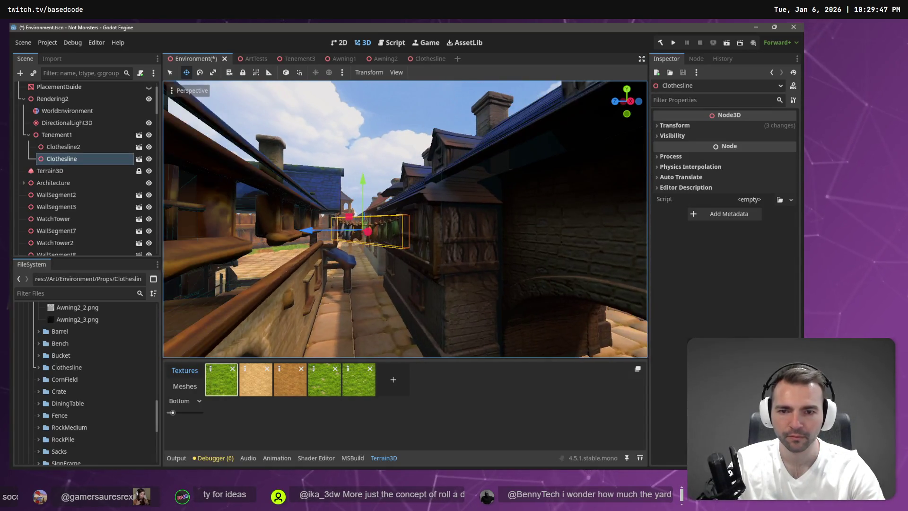
{"action": "key", "text": "w"}
{"action": "key", "text": "w"}
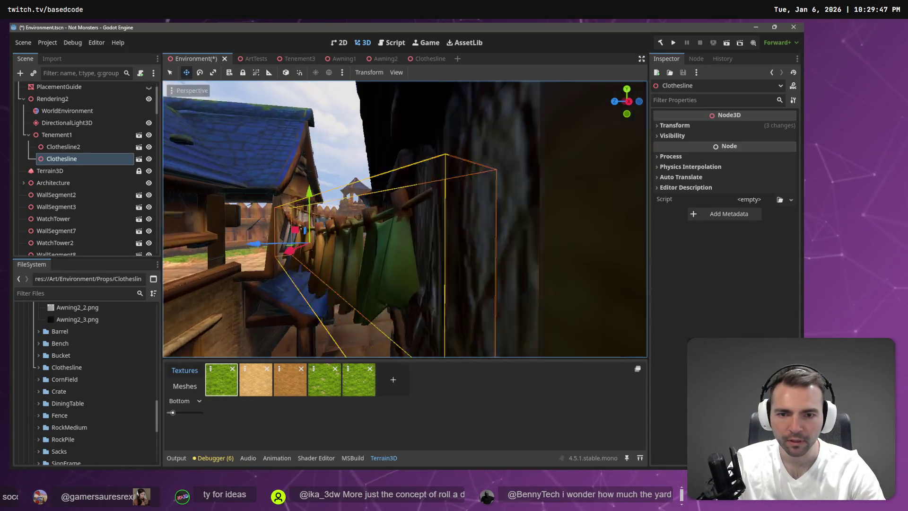
{"action": "key", "text": "w"}
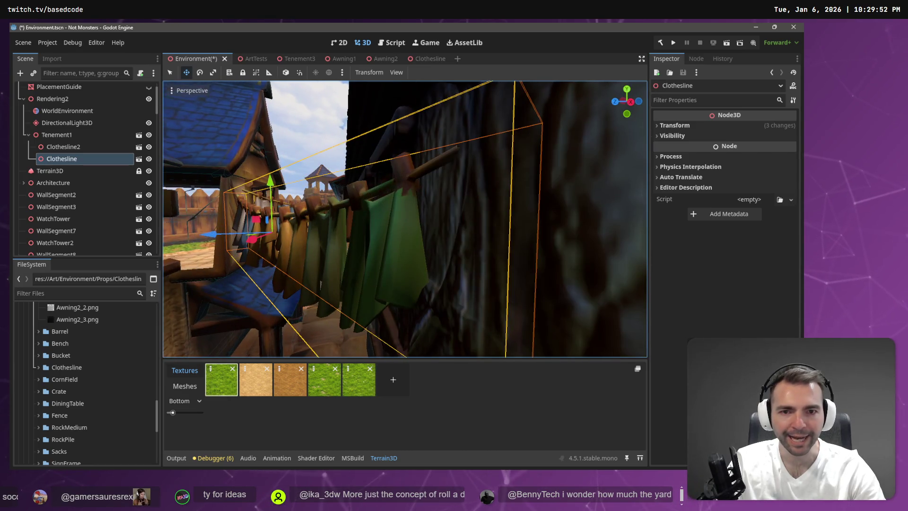
{"action": "key", "text": "s"}
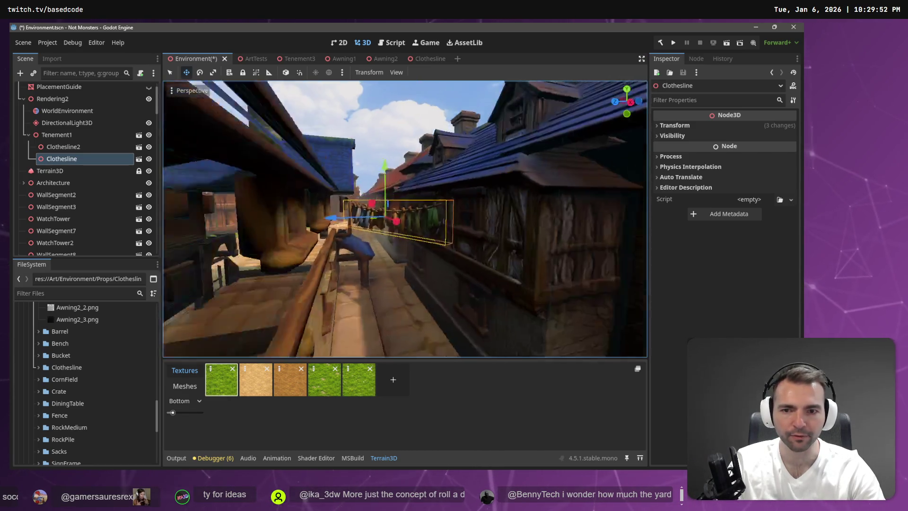
{"action": "left_click", "coordinate": [423, 91]}
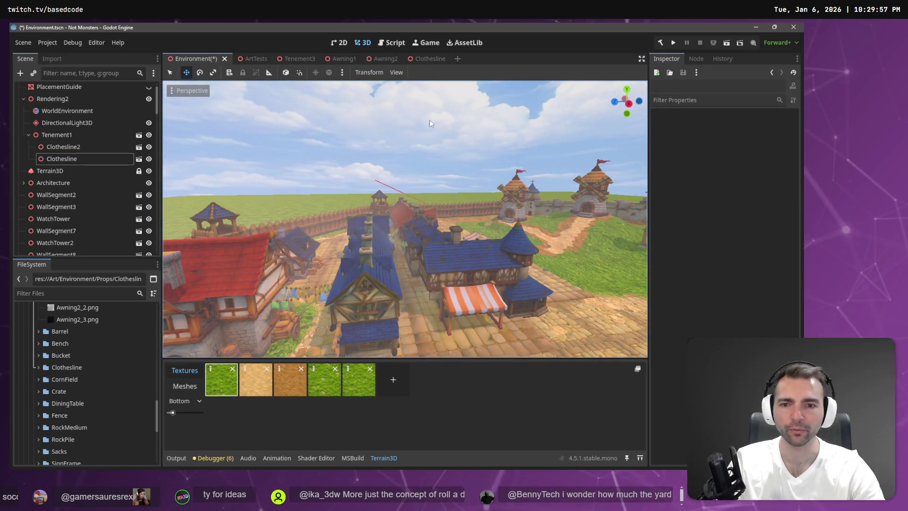
- Save the Environment scene and zoom the view down to the striped awning stall
{"action": "key", "text": "ctrl+s"}
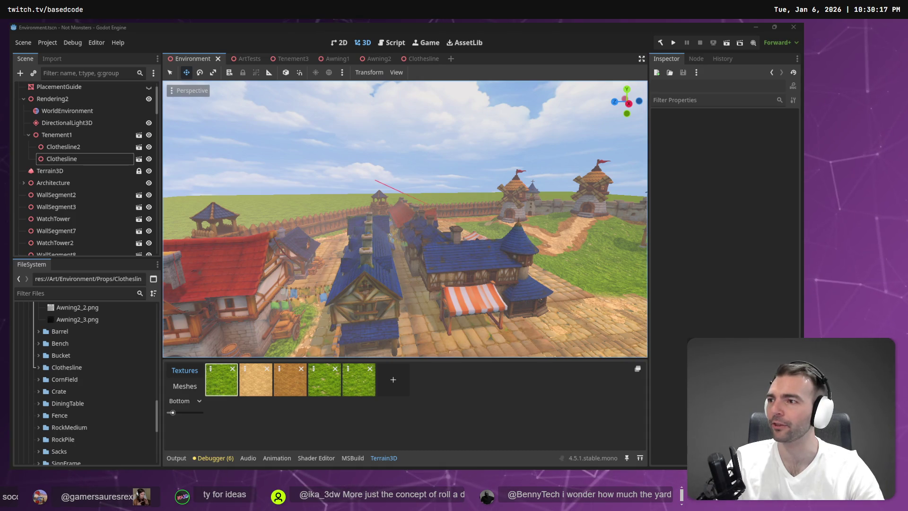
{"action": "scroll", "coordinate": [362, 171], "scroll_direction": "down", "scroll_amount": 3}
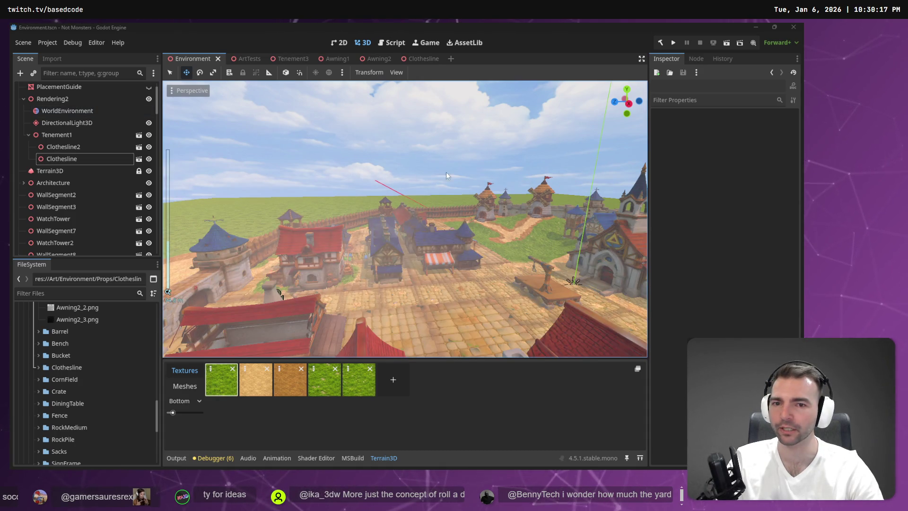
{"action": "scroll", "coordinate": [444, 172], "scroll_direction": "up", "scroll_amount": 5}
{"action": "scroll", "coordinate": [405, 219], "scroll_direction": "up", "scroll_amount": 5}
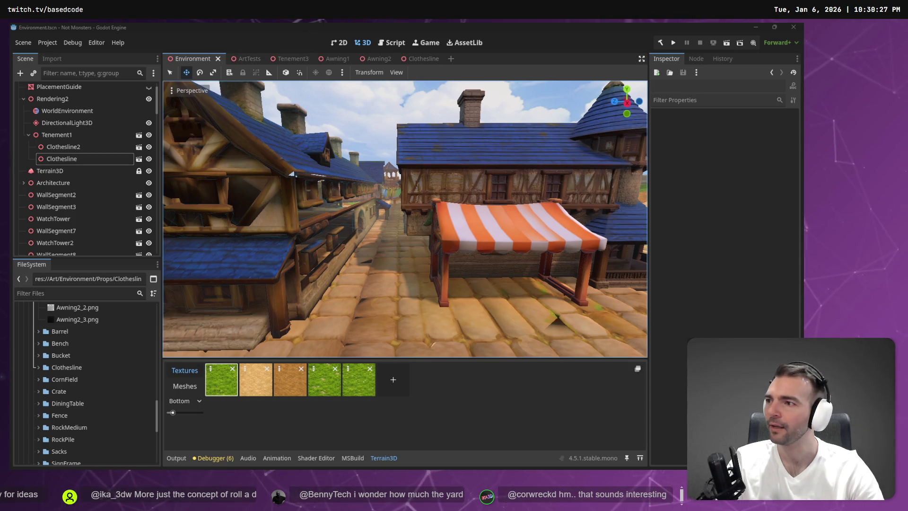
{"action": "right_click", "coordinate": [389, 149]}
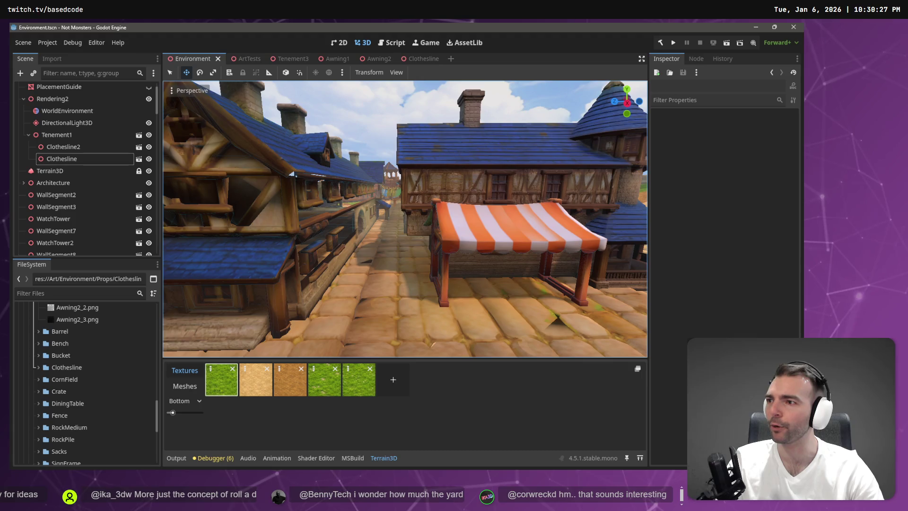
{"action": "key", "text": "w"}
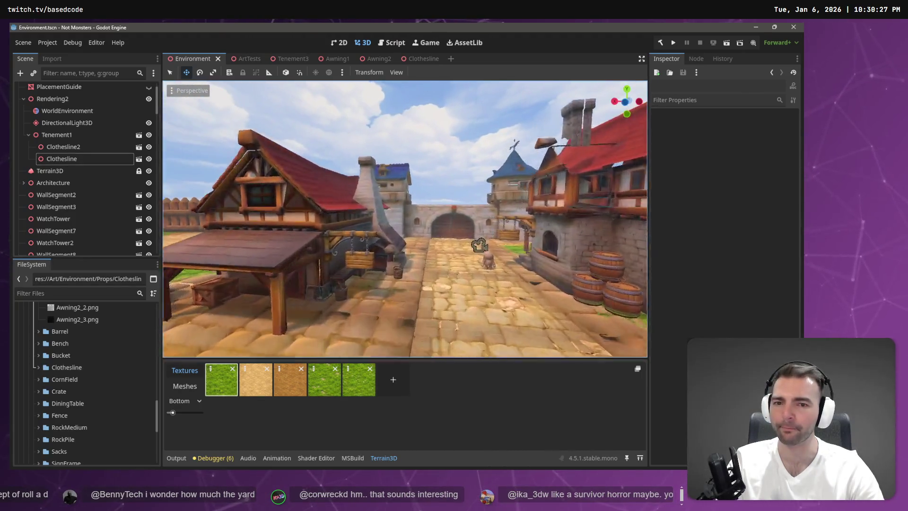
{"action": "key", "text": "s"}
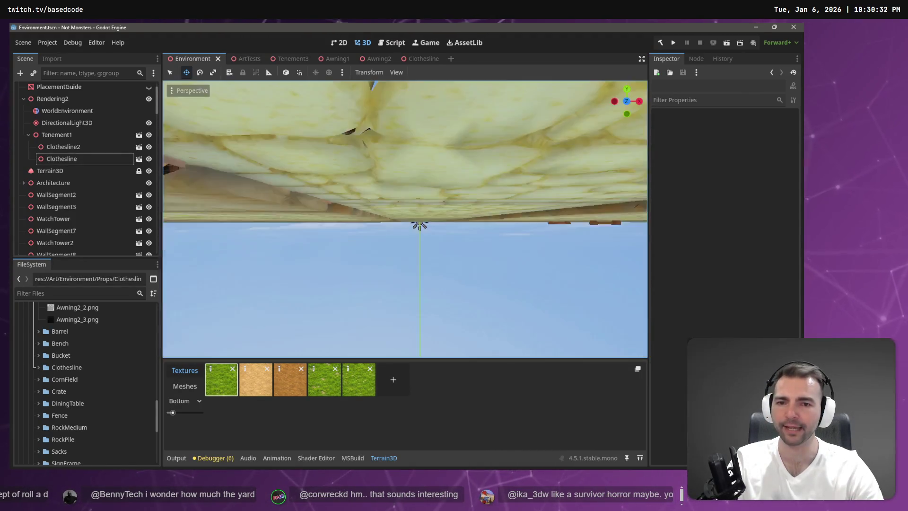
{"action": "key", "text": "w"}
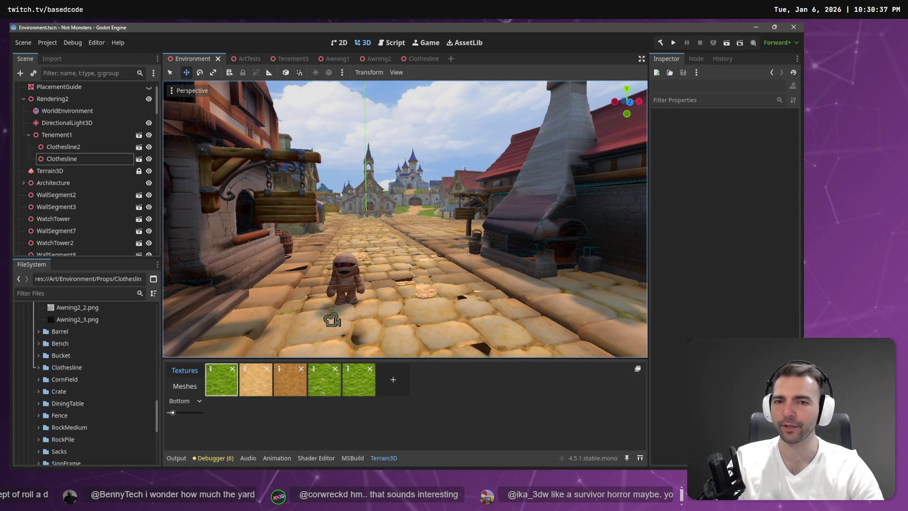
{"action": "key", "text": "w"}
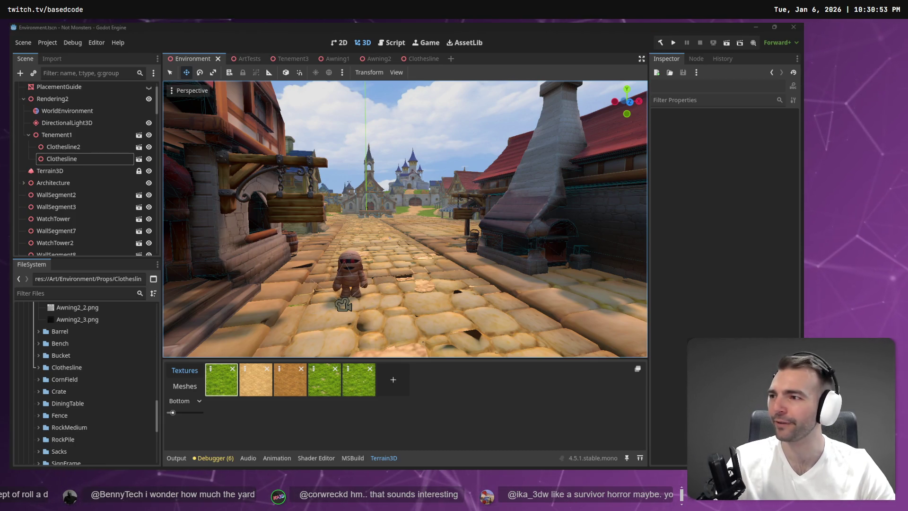
{"action": "key", "text": "w"}
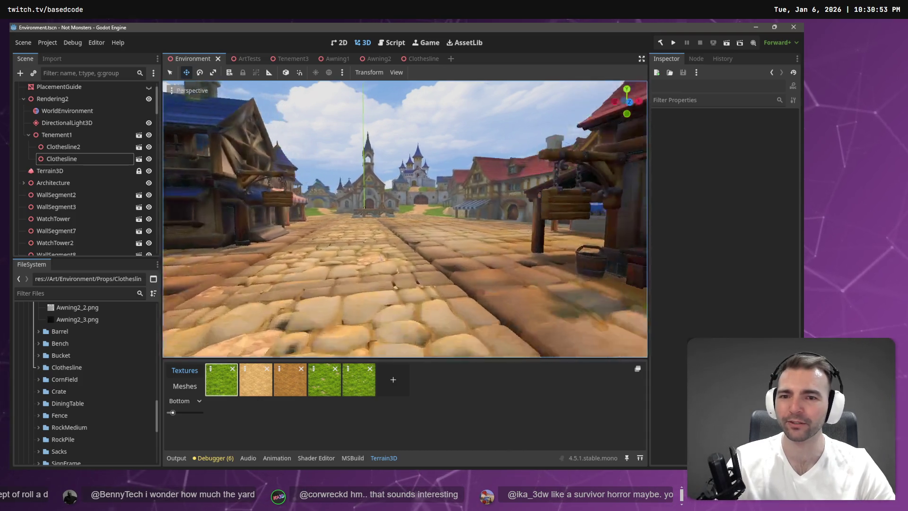
{"action": "key", "text": "e"}
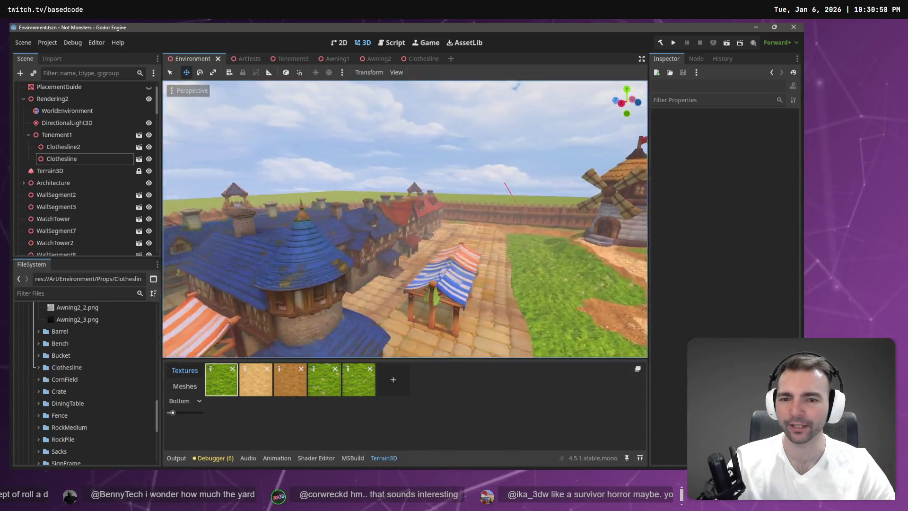
{"action": "key", "text": "d"}
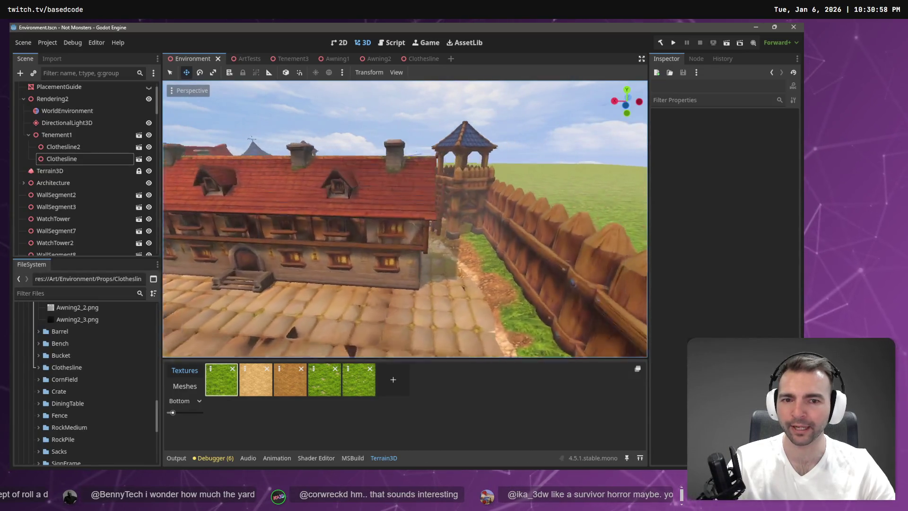
{"action": "key", "text": "a"}
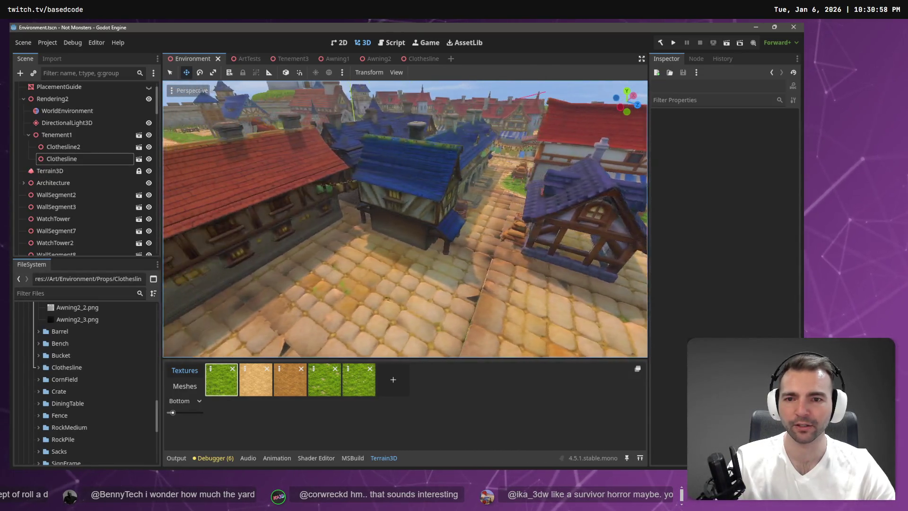
{"action": "key", "text": "e"}
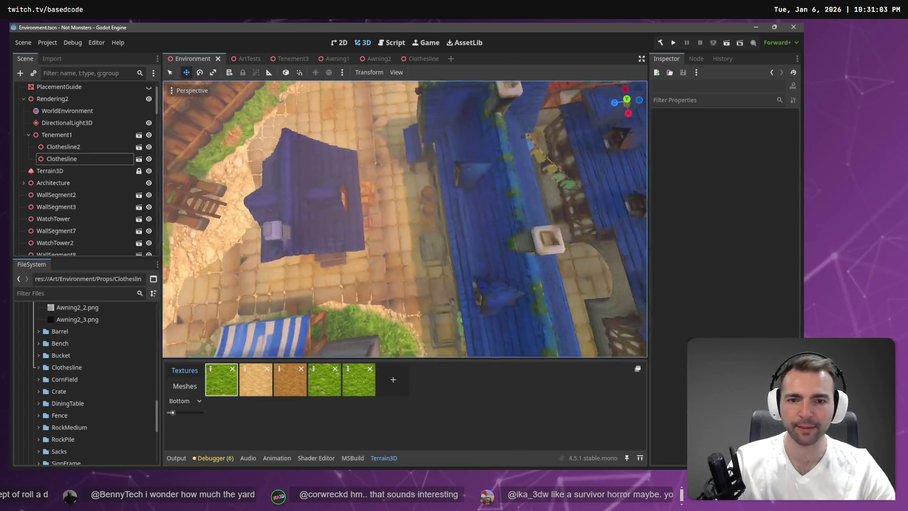
{"action": "key", "text": "q"}
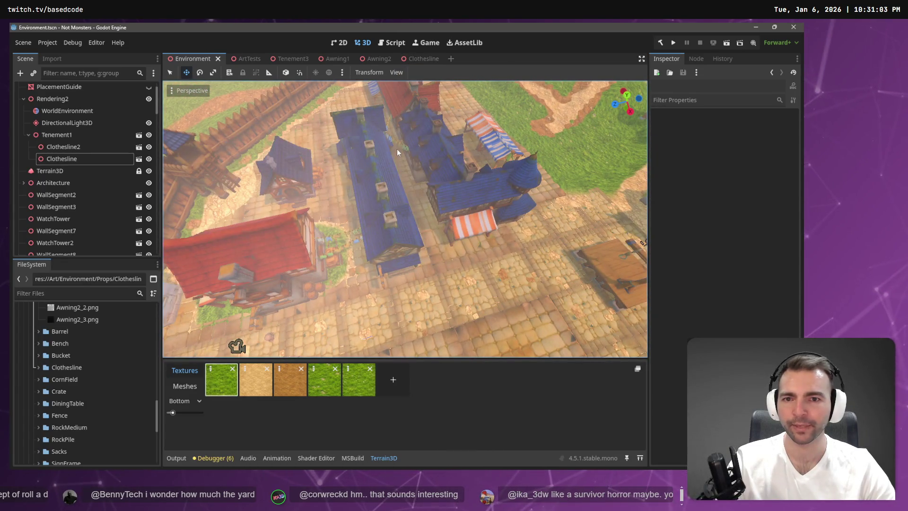
{"action": "left_click", "coordinate": [399, 146]}
{"action": "key", "text": "q"}
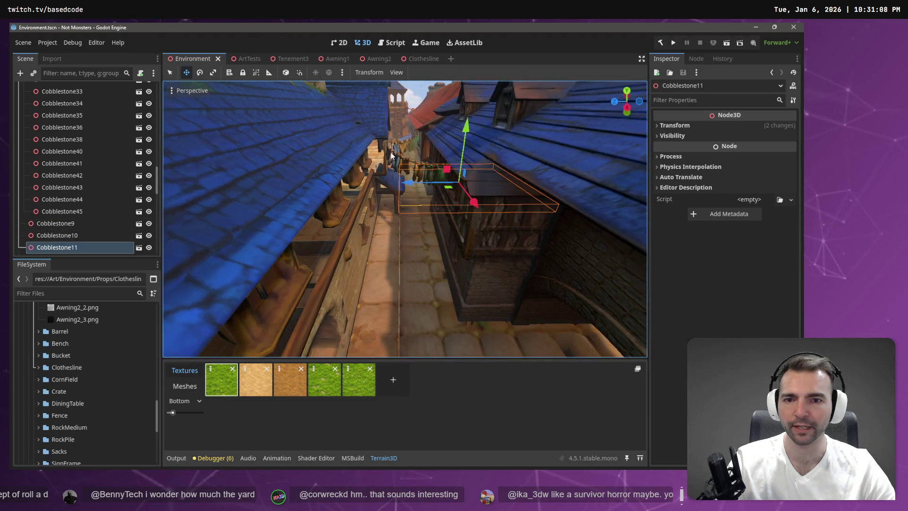
{"action": "left_click", "coordinate": [391, 155]}
{"action": "key", "text": "e"}
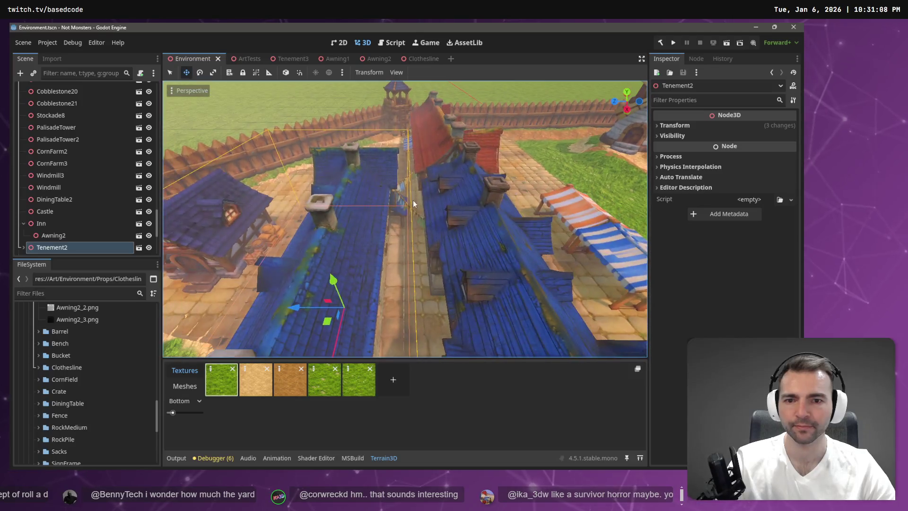
{"action": "left_click", "coordinate": [413, 217]}
{"action": "key", "text": "f"}
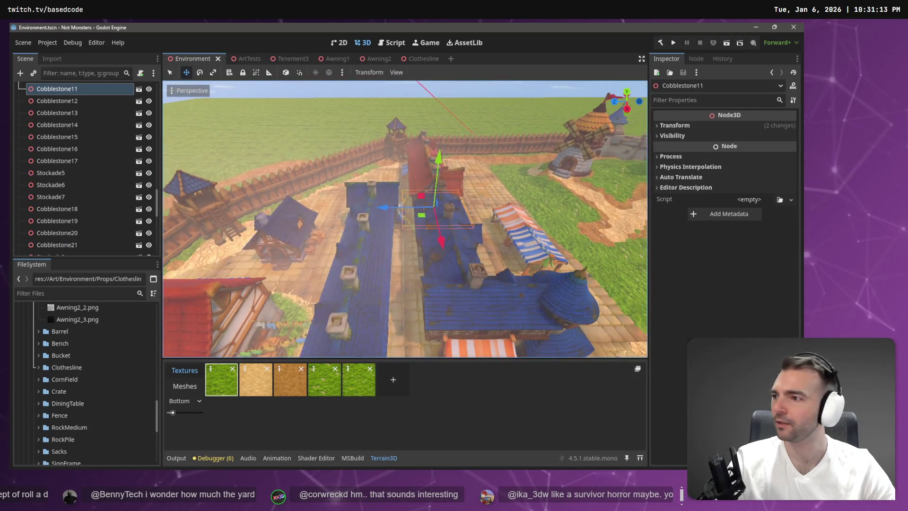
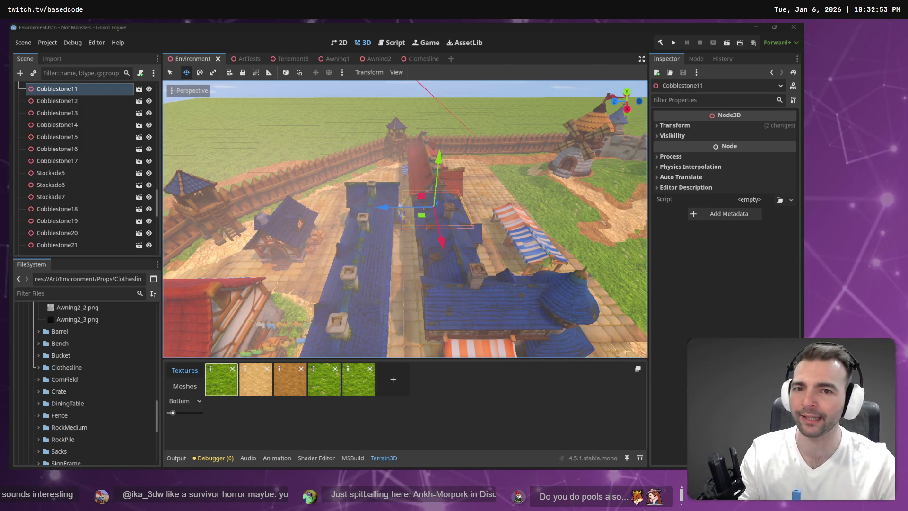
- Deselect Cobblestone11, drop to street level and select the orange-and-white striped Awning2 on Tenement3
{"action": "left_click", "coordinate": [494, 116]}
{"action": "scroll", "coordinate": [495, 115], "scroll_direction": "down", "scroll_amount": 3}
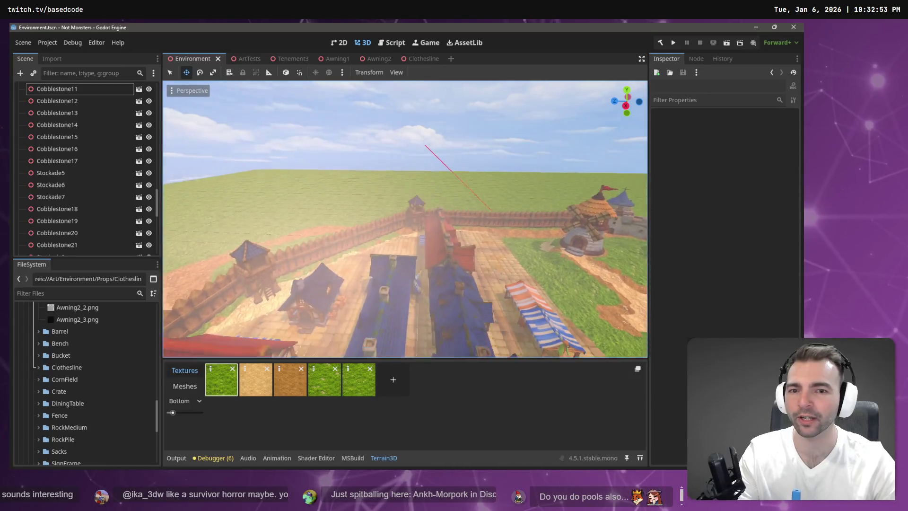
{"action": "scroll", "coordinate": [405, 219], "scroll_direction": "up", "scroll_amount": 5}
{"action": "scroll", "coordinate": [498, 321], "scroll_direction": "up", "scroll_amount": 3}
{"action": "scroll", "coordinate": [498, 320], "scroll_direction": "up", "scroll_amount": 2}
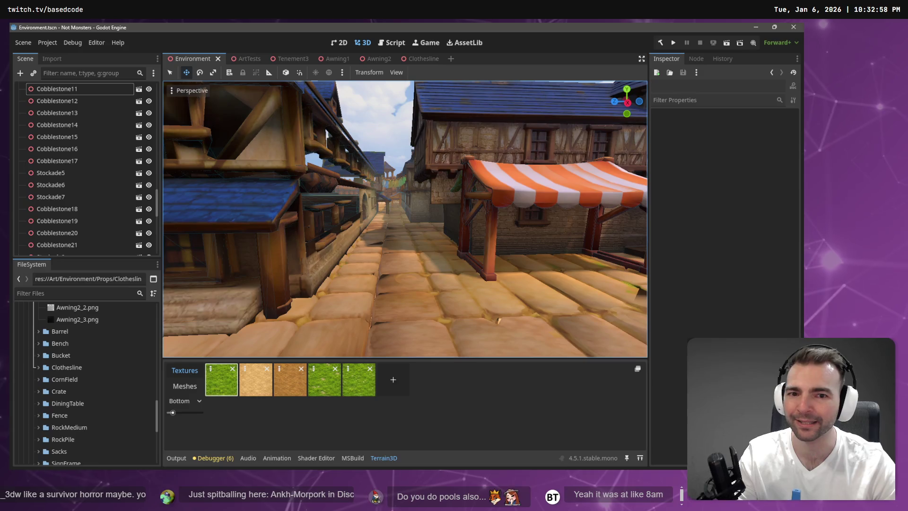
{"action": "left_click", "coordinate": [512, 191]}
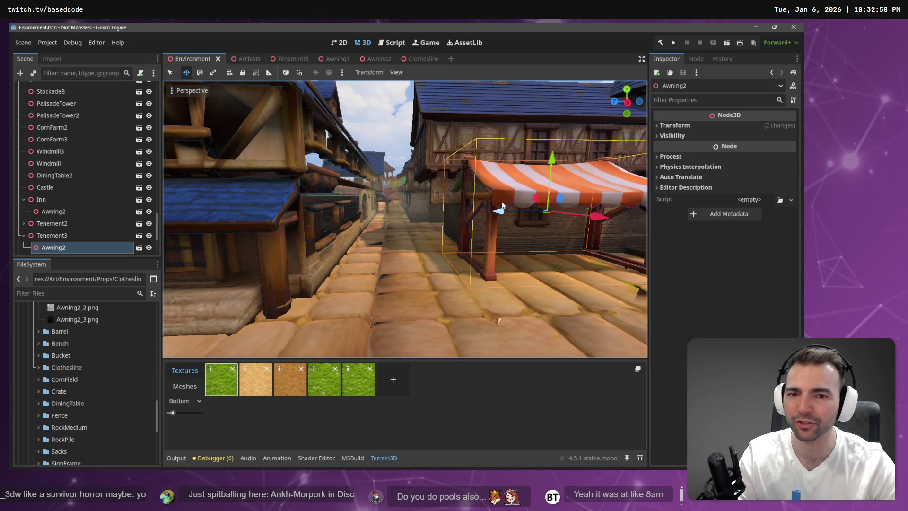
{"action": "scroll", "coordinate": [498, 321], "scroll_direction": "down", "scroll_amount": 5}
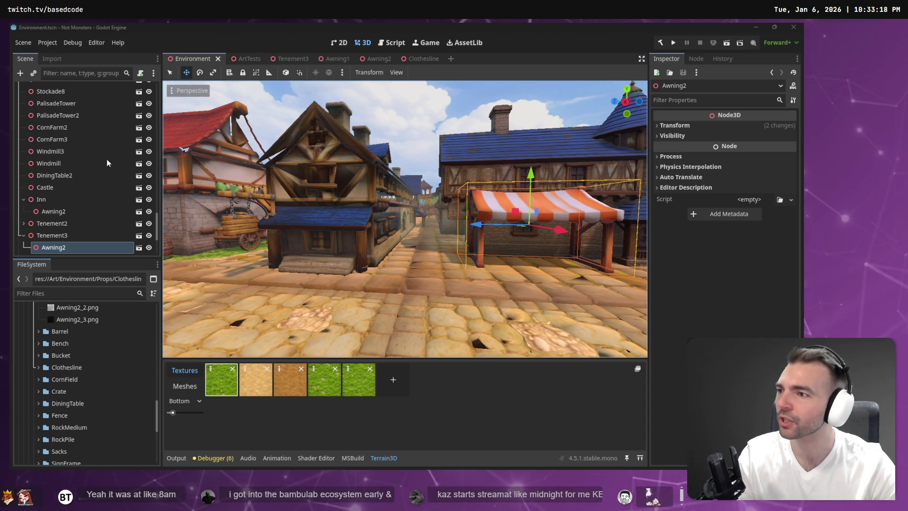
{"action": "right_click", "coordinate": [471, 154]}
{"action": "key", "text": "w"}
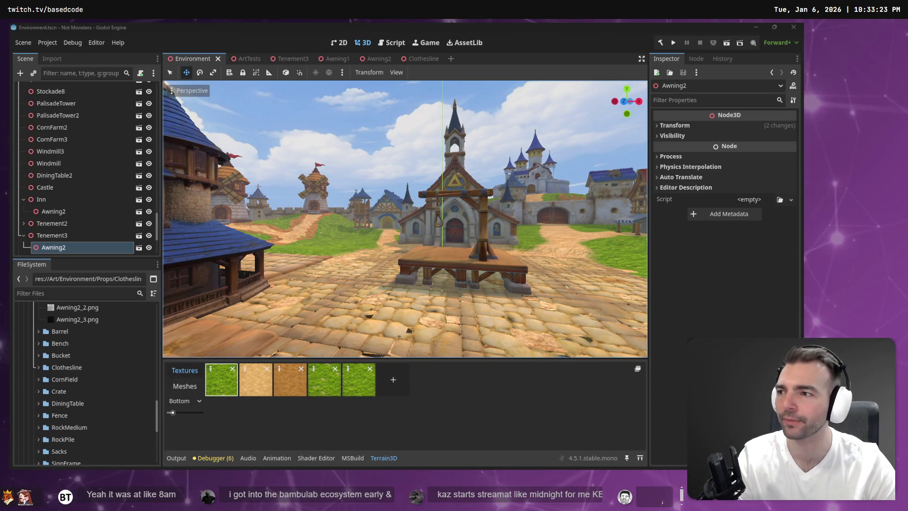
{"action": "right_click", "coordinate": [390, 205]}
{"action": "key", "text": "w"}
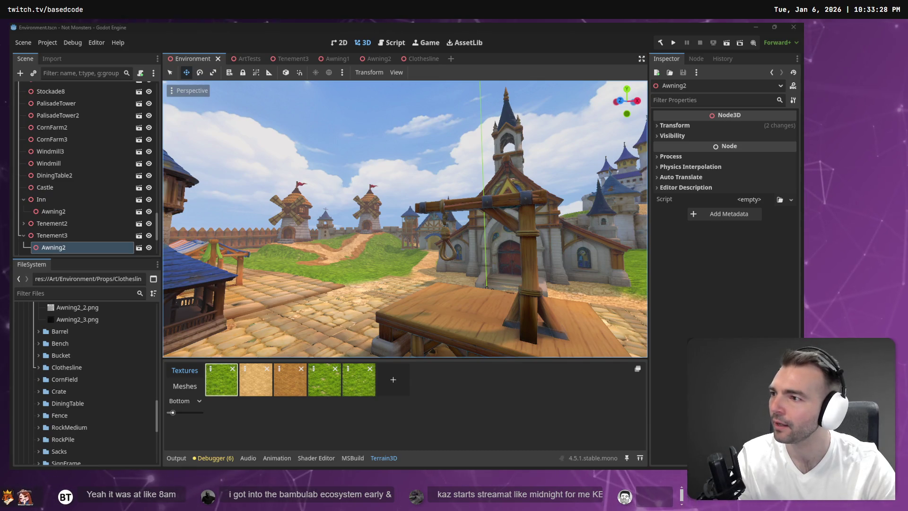
{"action": "right_click", "coordinate": [404, 219]}
{"action": "key", "text": "w"}
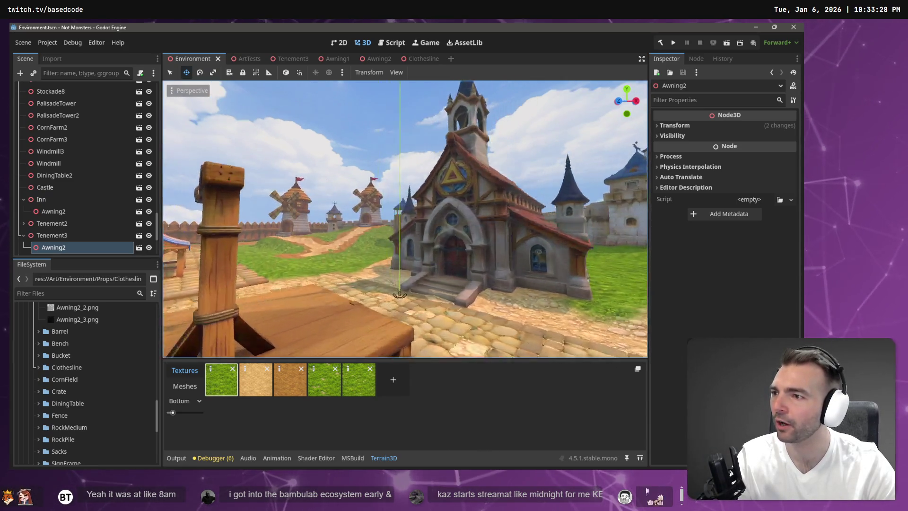
{"action": "key", "text": "w"}
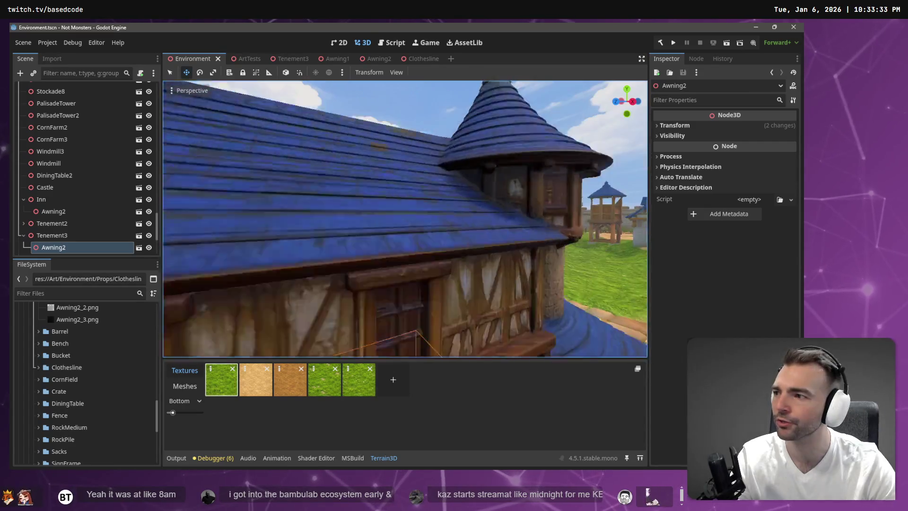
{"action": "key", "text": "s"}
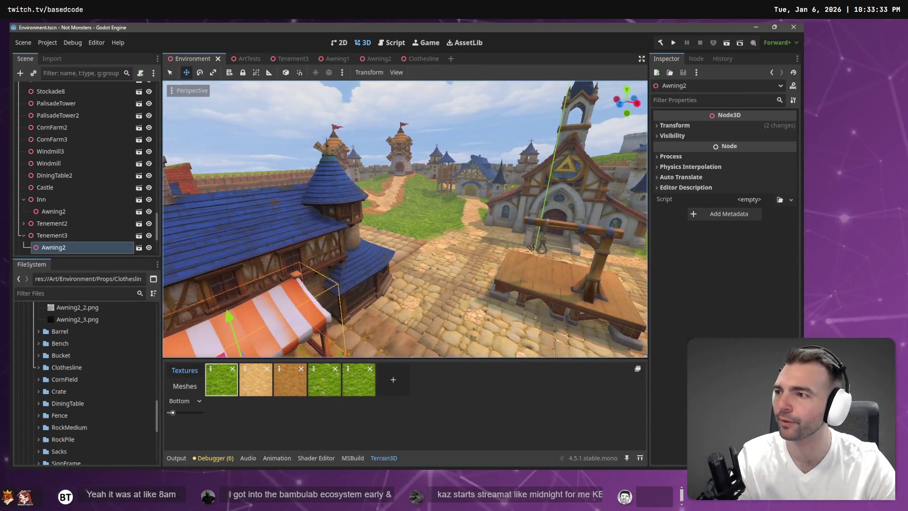
{"action": "key", "text": "alt+Tab"}
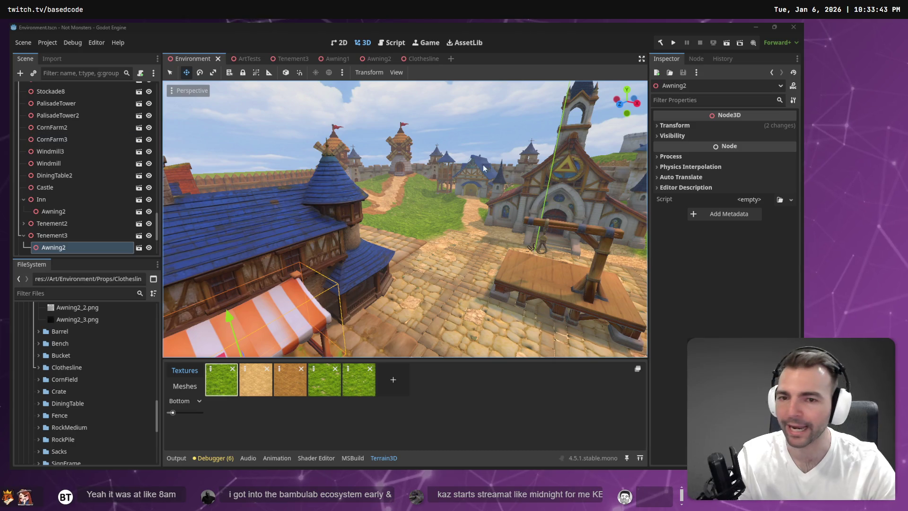
{"action": "key", "text": "w"}
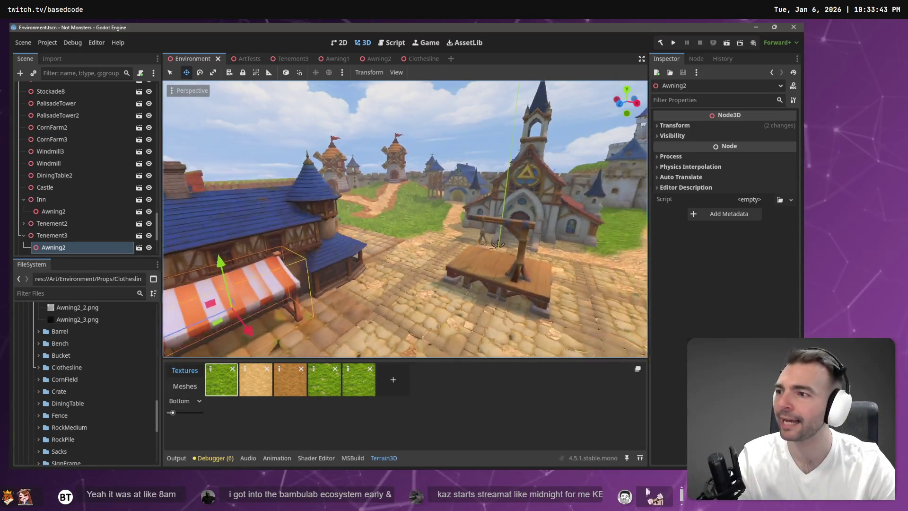
{"action": "key", "text": "w"}
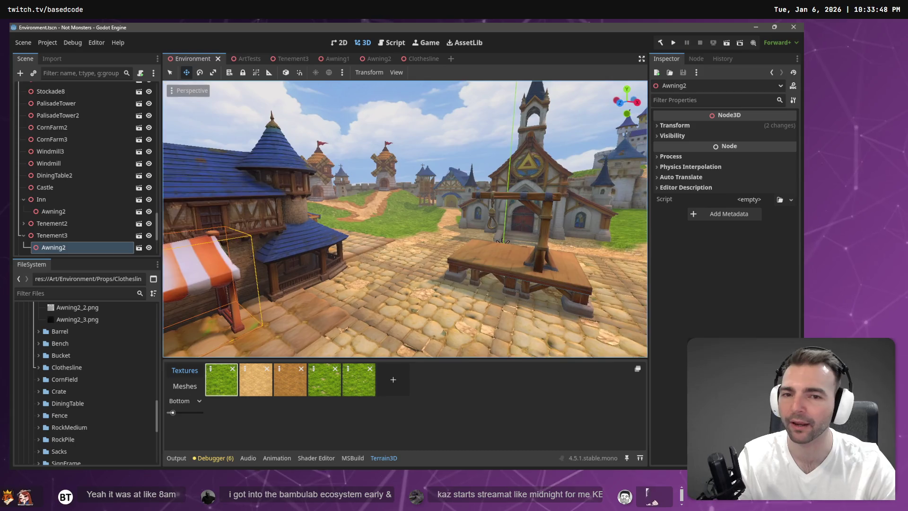
{"action": "key", "text": "w"}
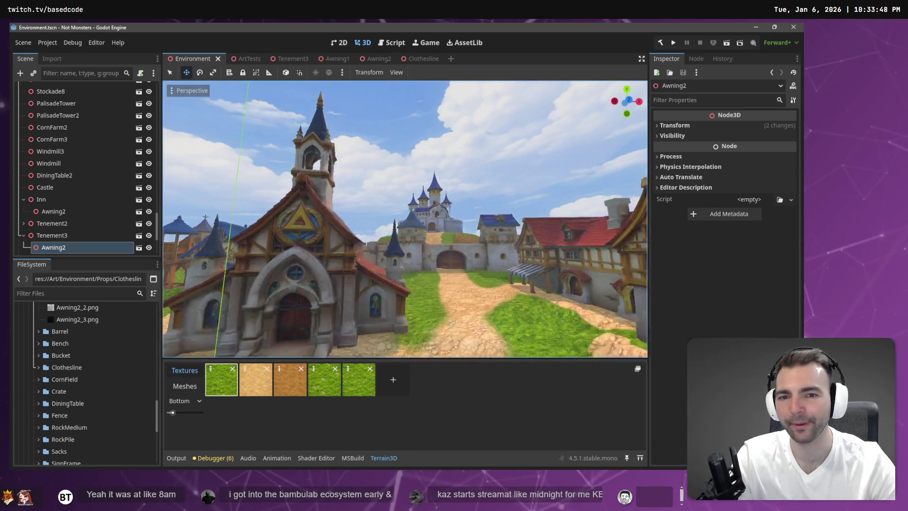
{"action": "key", "text": "s"}
{"action": "key", "text": "f"}
{"action": "key", "text": "w"}
{"action": "key", "text": "s"}
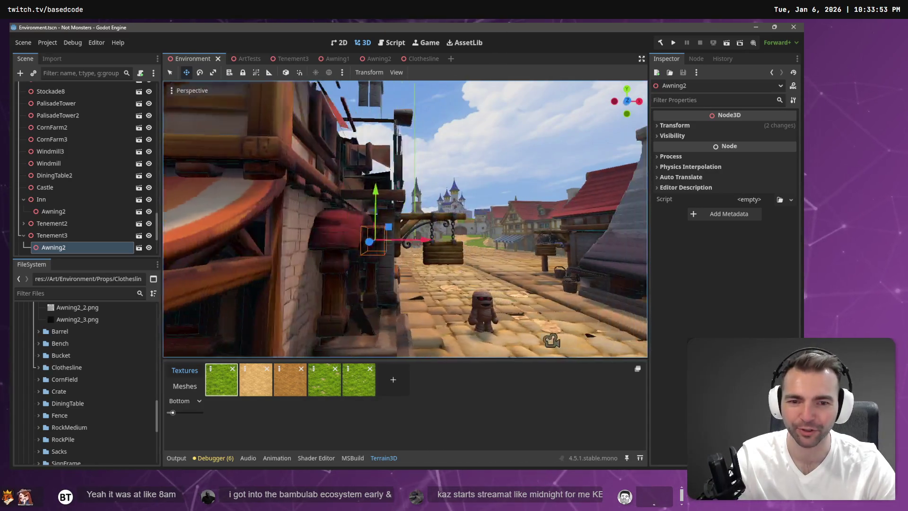
{"action": "key", "text": "f"}
{"action": "key", "text": "s"}
{"action": "key", "text": "f"}
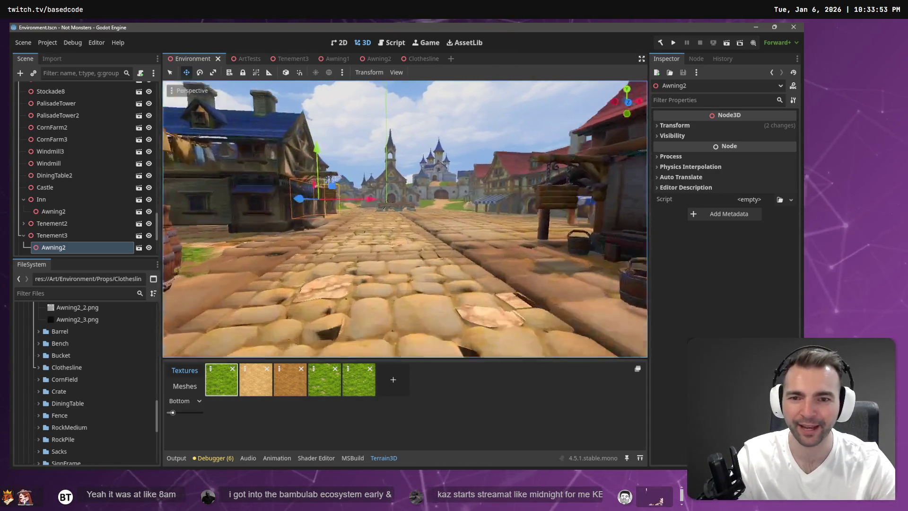
{"action": "key", "text": "s"}
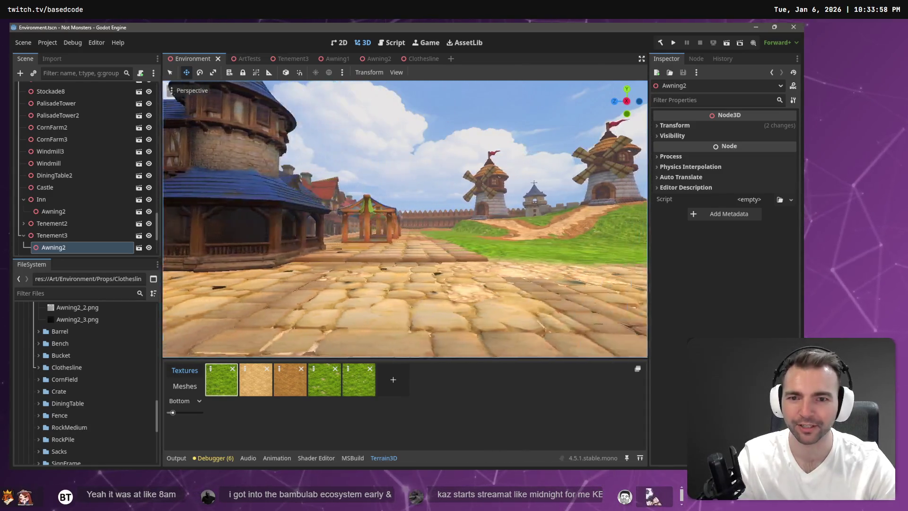
{"action": "key", "text": "f"}
{"action": "key", "text": "s"}
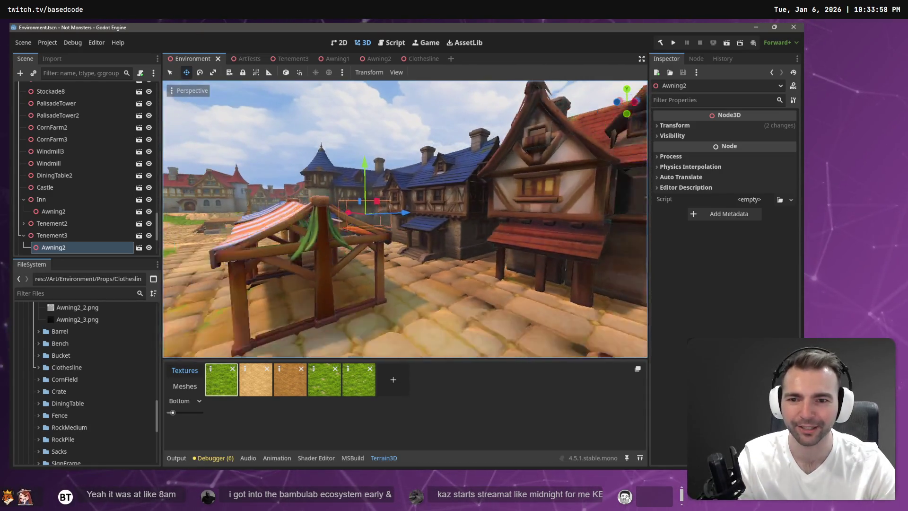
{"action": "key", "text": "d"}
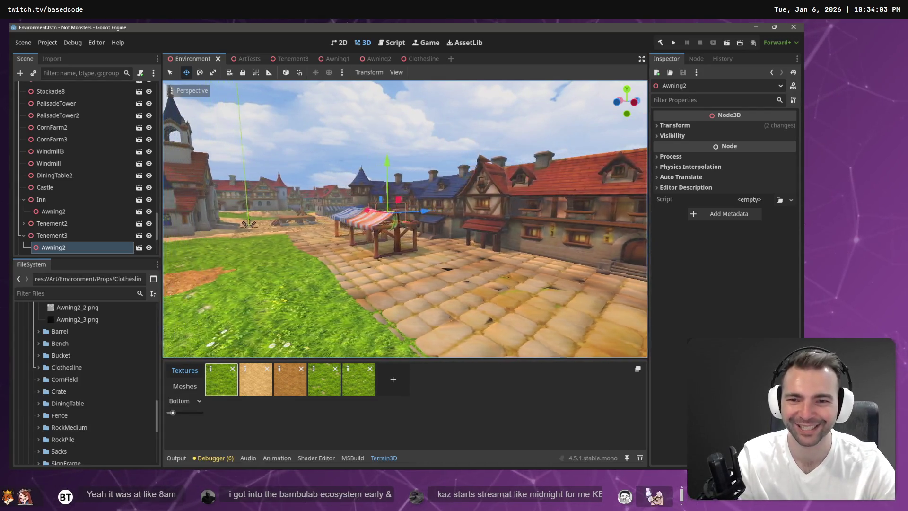
{"action": "key", "text": "s"}
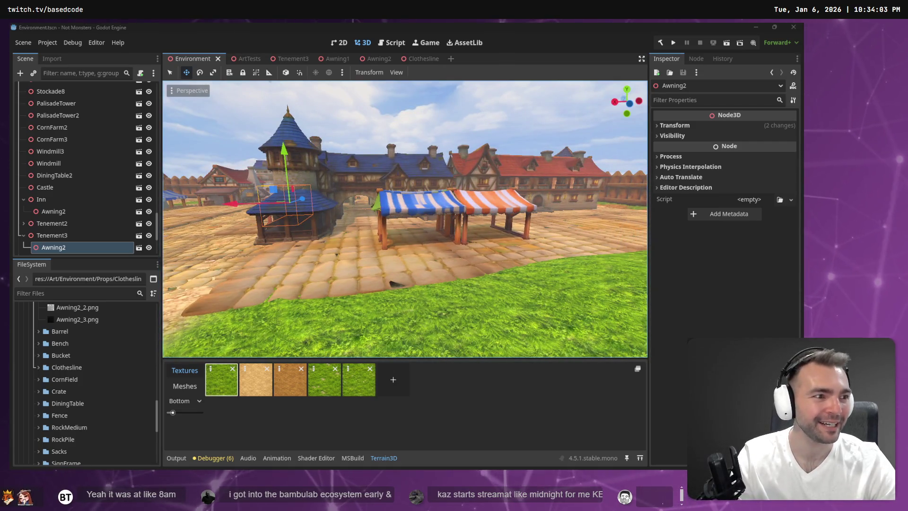
- In ChatGPT, look through the Medieval Lantern Roles, Shade sail and Not Monsters art chats
{"action": "key", "text": "alt+Tab"}
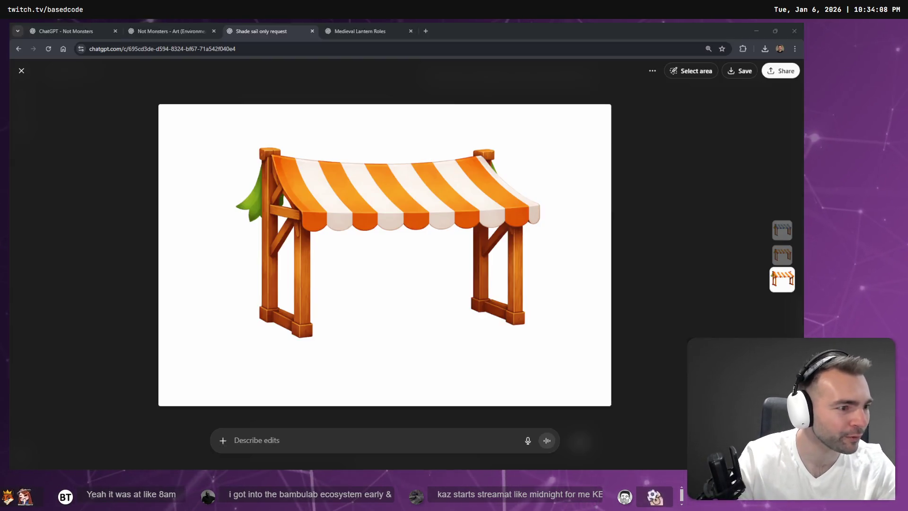
{"action": "left_click", "coordinate": [665, 206]}
{"action": "left_click", "coordinate": [370, 26]}
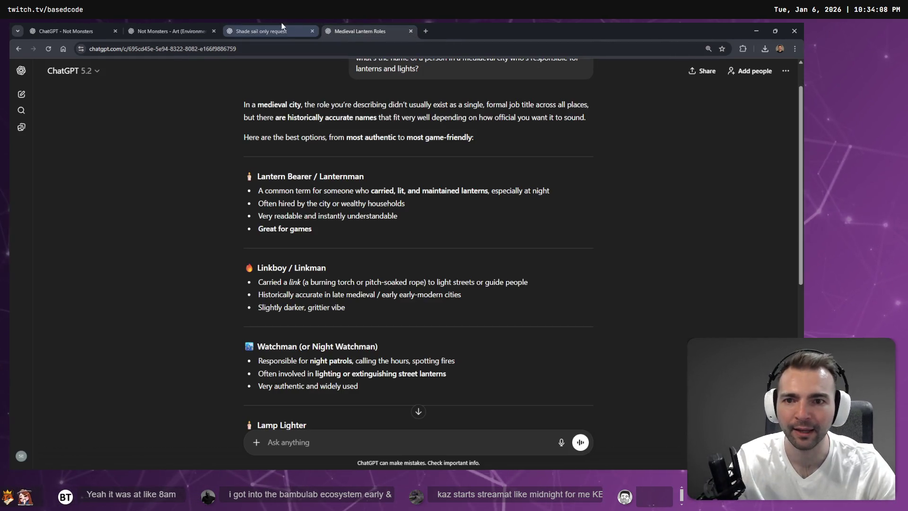
{"action": "left_click", "coordinate": [282, 26]}
{"action": "scroll", "coordinate": [468, 232], "scroll_direction": "up", "scroll_amount": 5}
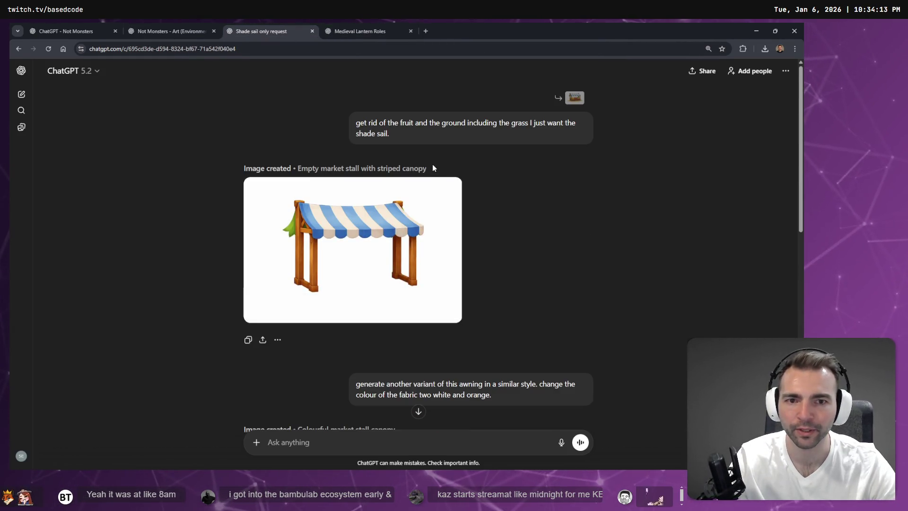
{"action": "left_click", "coordinate": [193, 29]}
{"action": "left_click", "coordinate": [249, 29]}
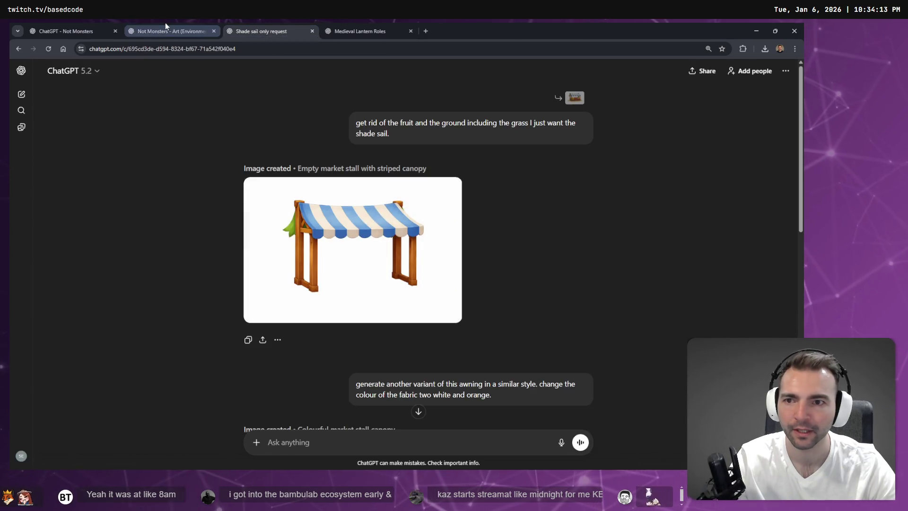
{"action": "left_click", "coordinate": [165, 29]}
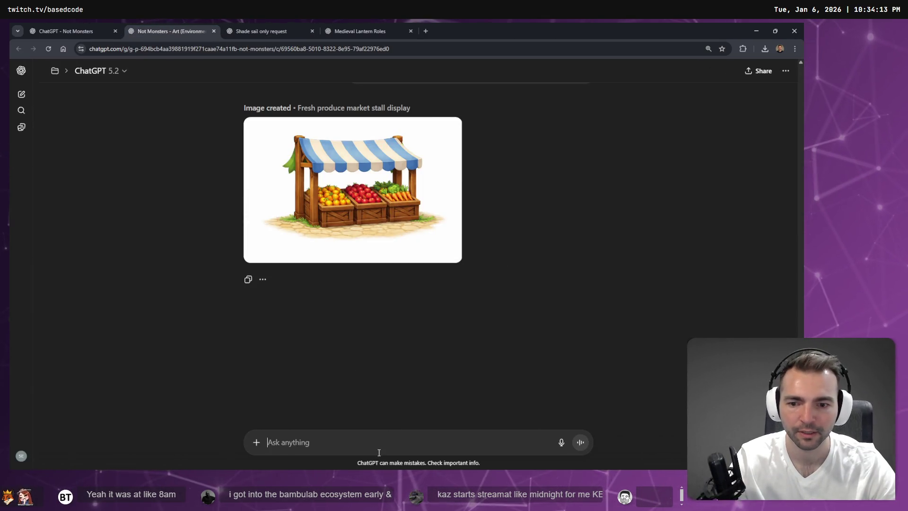
- Dictate and send a request for just one crate of fruits in the Not Monsters art chat
{"action": "key", "text": "super+h"}
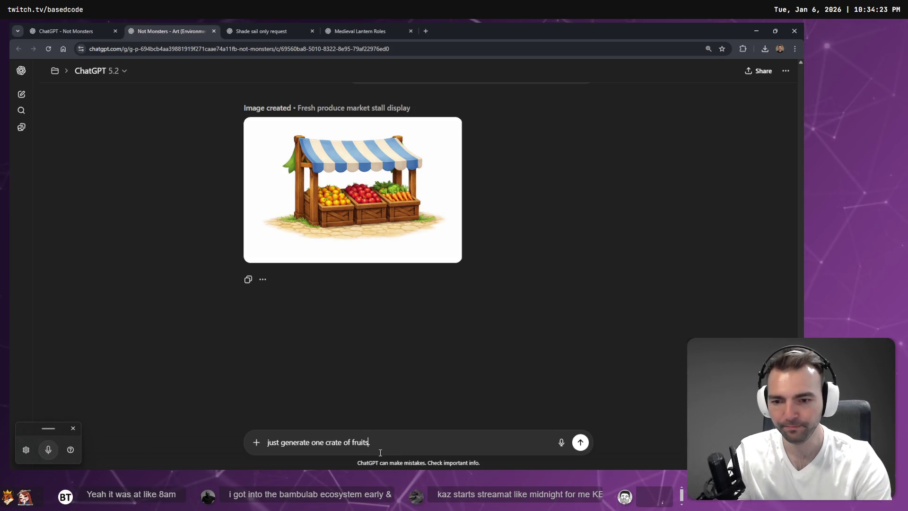
{"action": "key", "text": "Return"}
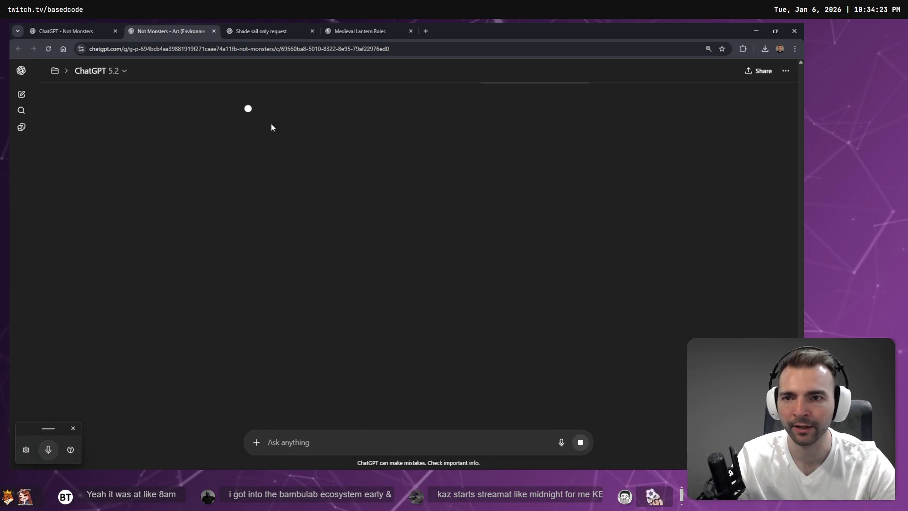
{"action": "left_click", "coordinate": [292, 29]}
{"action": "left_click", "coordinate": [340, 30]}
{"action": "left_click", "coordinate": [293, 30]}
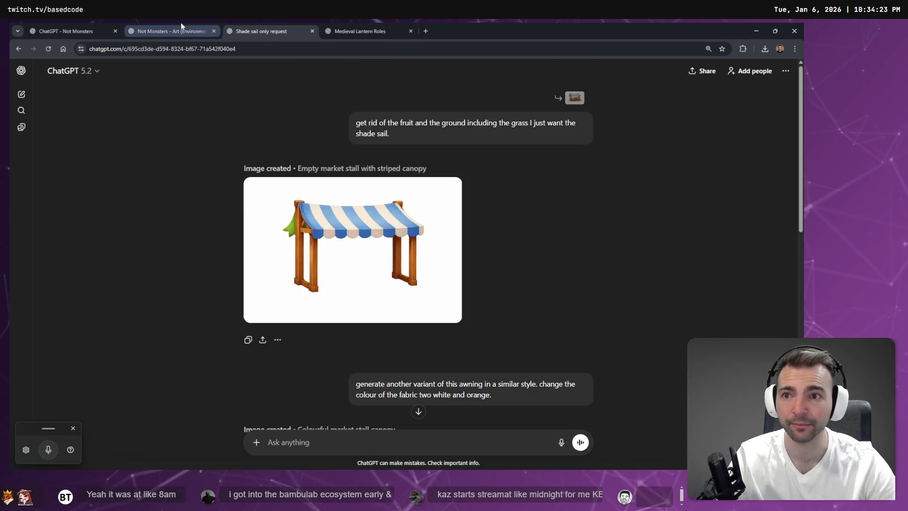
{"action": "left_click", "coordinate": [181, 24]}
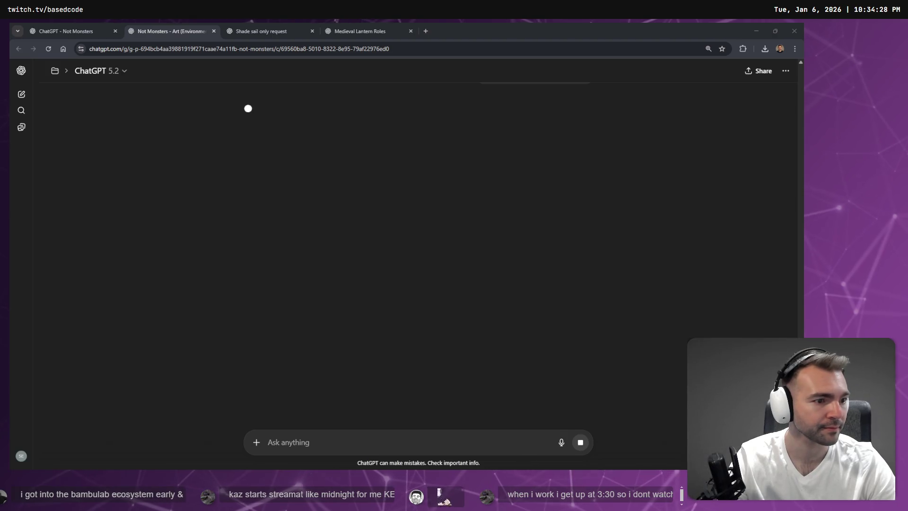
{"action": "key", "text": "alt+Tab"}
- Zoom and pan the tldraw board to the village gameplay mockup screenshots, then deselect
{"action": "scroll", "coordinate": [459, 342], "scroll_direction": "down", "scroll_amount": 15}
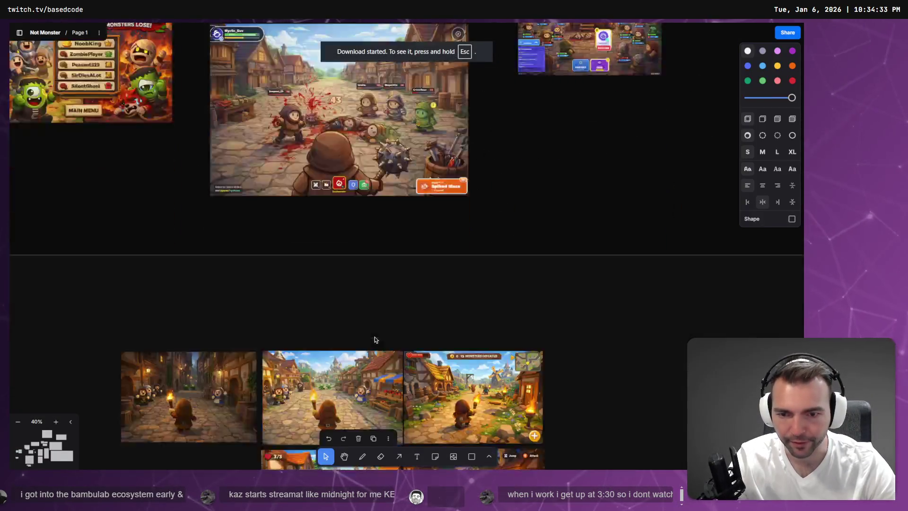
{"action": "scroll", "coordinate": [371, 332], "scroll_direction": "down", "scroll_amount": 5}
{"action": "scroll", "coordinate": [346, 183], "scroll_direction": "left", "scroll_amount": 6}
{"action": "scroll", "coordinate": [387, 236], "scroll_direction": "down", "scroll_amount": 5}
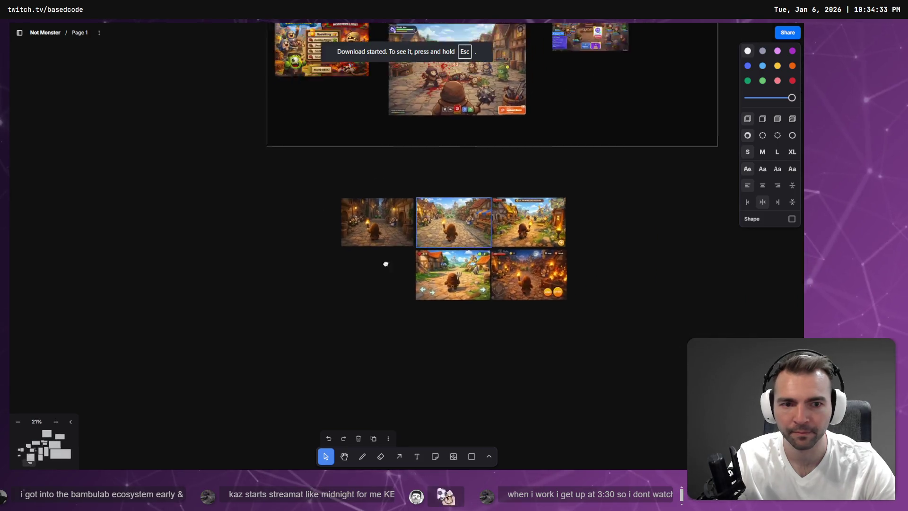
{"action": "scroll", "coordinate": [327, 385], "scroll_direction": "up", "scroll_amount": 5}
{"action": "scroll", "coordinate": [412, 236], "scroll_direction": "up", "scroll_amount": 10}
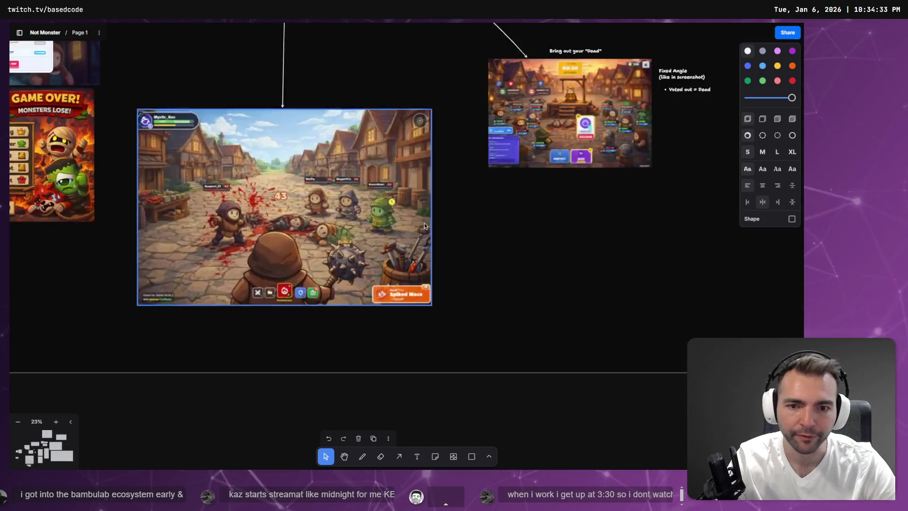
{"action": "scroll", "coordinate": [433, 271], "scroll_direction": "down", "scroll_amount": 10}
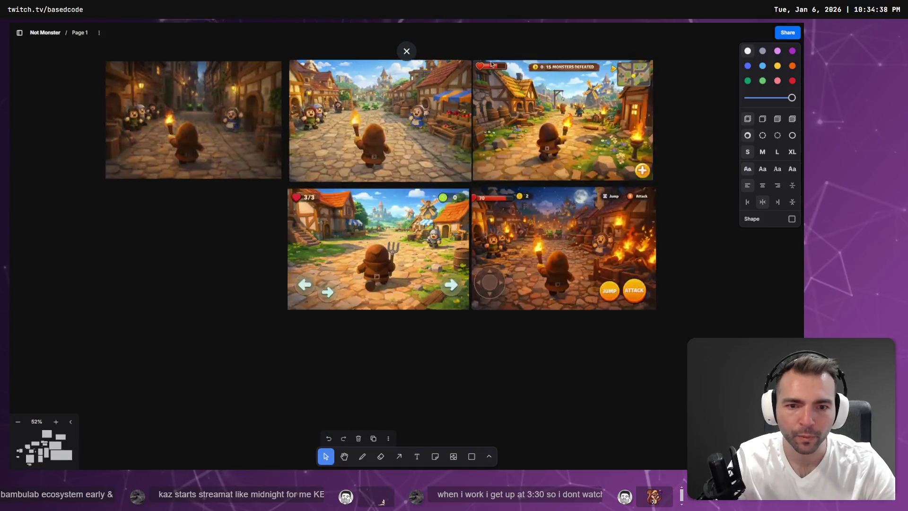
{"action": "scroll", "coordinate": [521, 179], "scroll_direction": "up", "scroll_amount": 5}
{"action": "scroll", "coordinate": [520, 177], "scroll_direction": "down", "scroll_amount": 8}
{"action": "scroll", "coordinate": [521, 177], "scroll_direction": "up", "scroll_amount": 6}
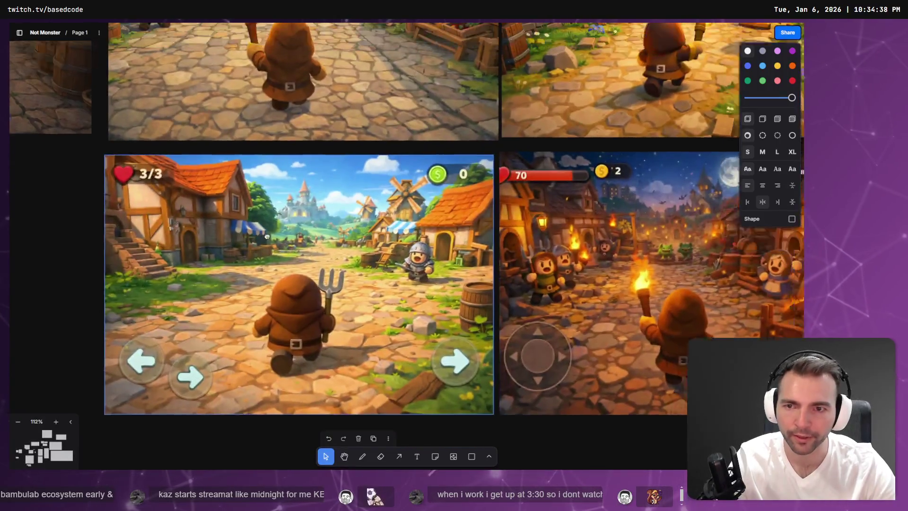
{"action": "scroll", "coordinate": [484, 202], "scroll_direction": "right", "scroll_amount": 8}
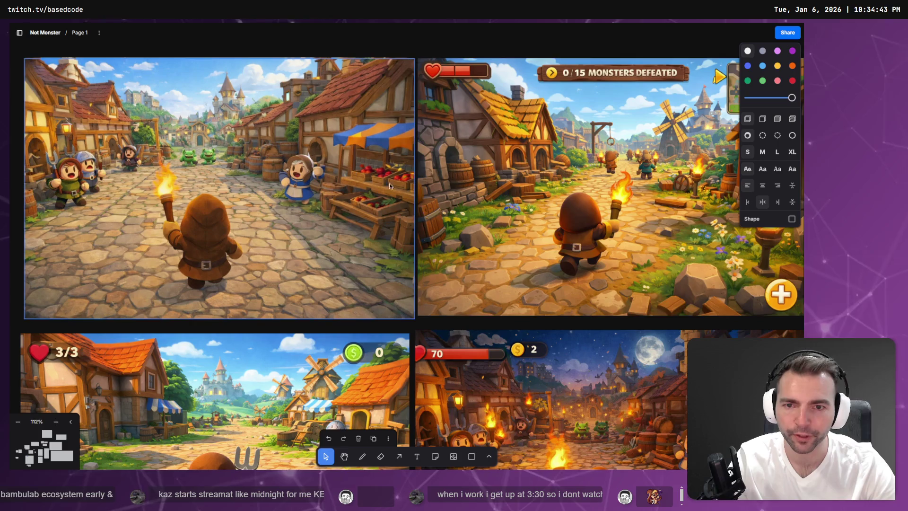
{"action": "scroll", "coordinate": [254, 188], "scroll_direction": "left", "scroll_amount": 2}
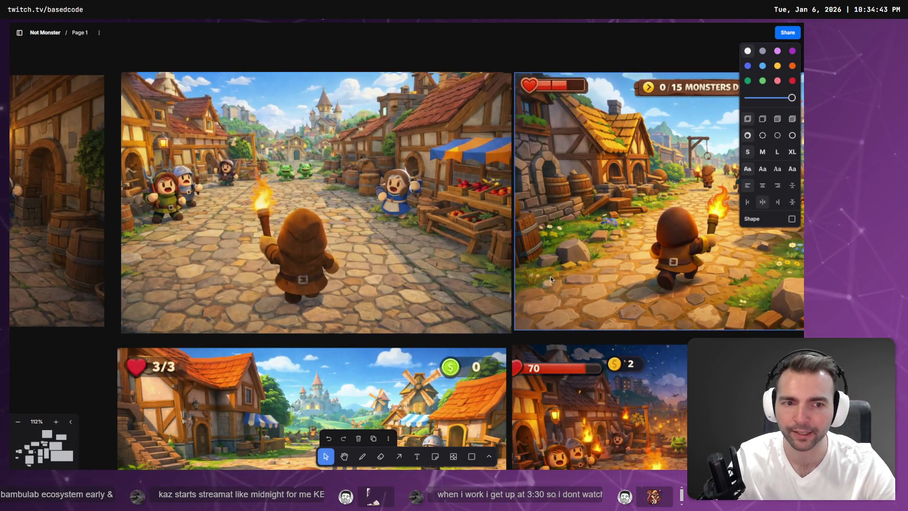
{"action": "scroll", "coordinate": [392, 259], "scroll_direction": "right", "scroll_amount": 5}
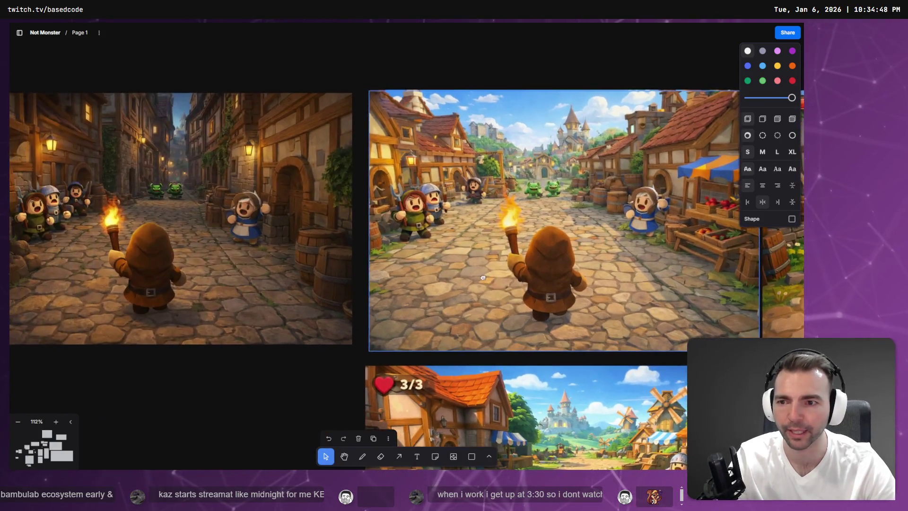
{"action": "scroll", "coordinate": [267, 256], "scroll_direction": "left", "scroll_amount": 5}
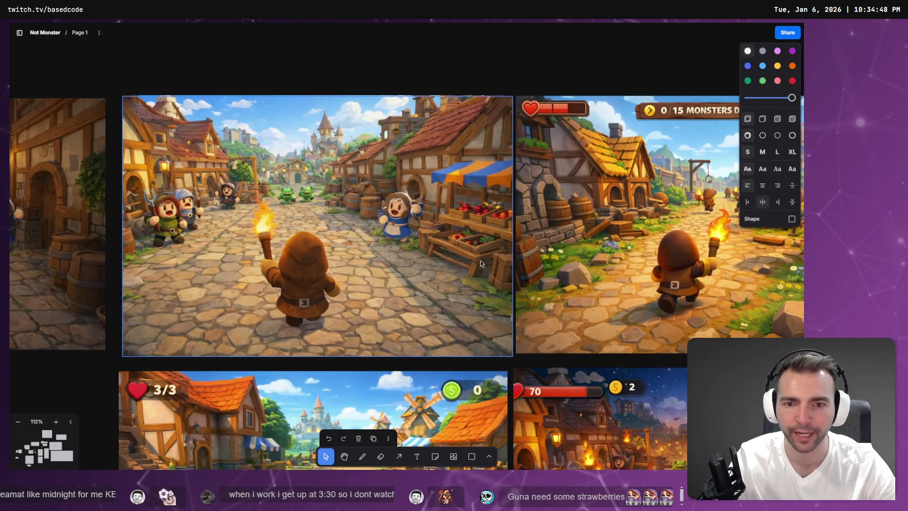
{"action": "key", "text": "Escape"}
- Frame Awning2 in Godot and fly past the blue-striped stalls toward the windmill
{"action": "key", "text": "alt+Tab"}
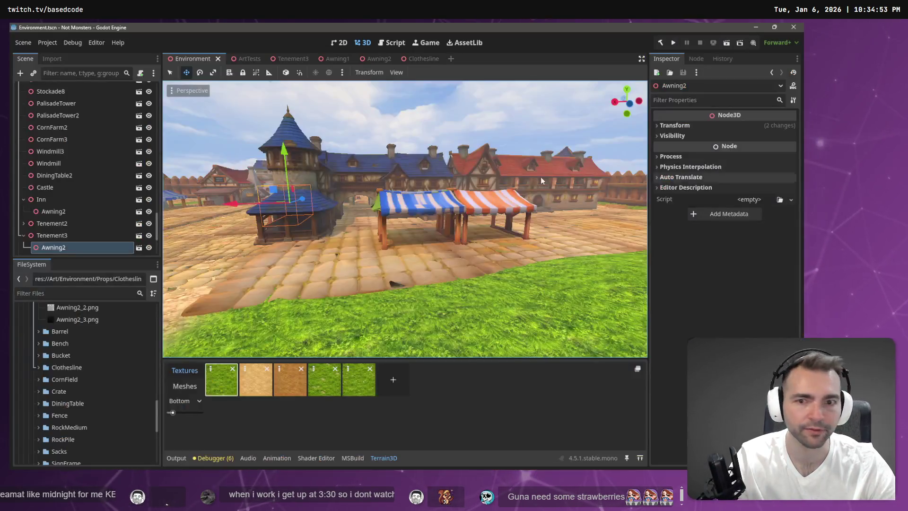
{"action": "key", "text": "f"}
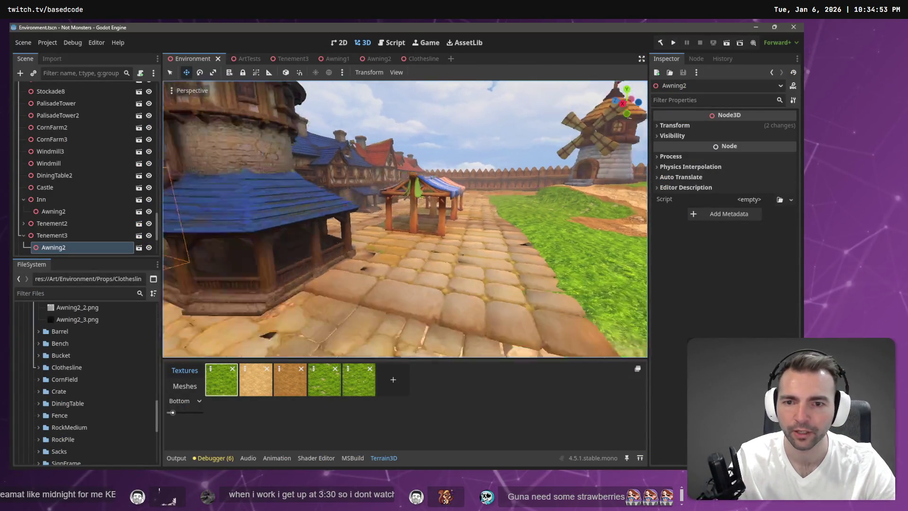
{"action": "left_click_drag", "start_coordinate": [505, 258], "coordinate": [473, 236]}
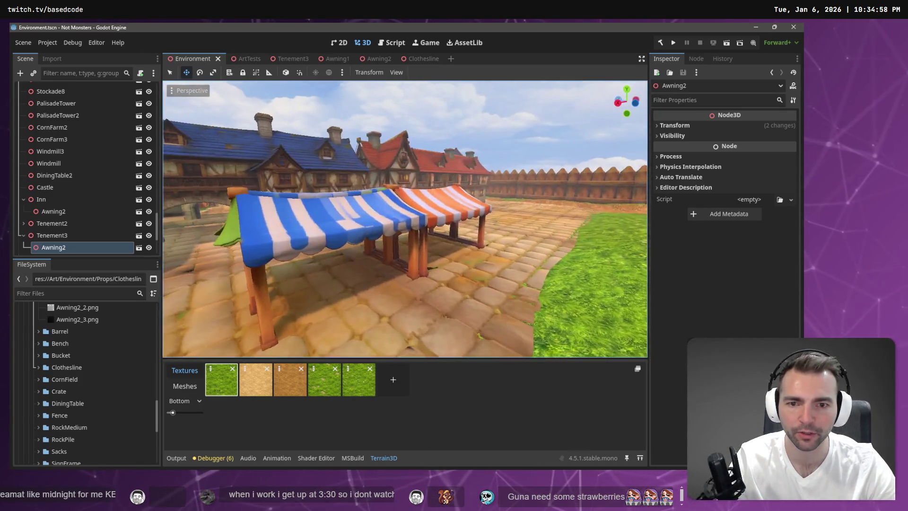
{"action": "key", "text": "alt+Tab"}
{"action": "key", "text": "alt+Tab"}
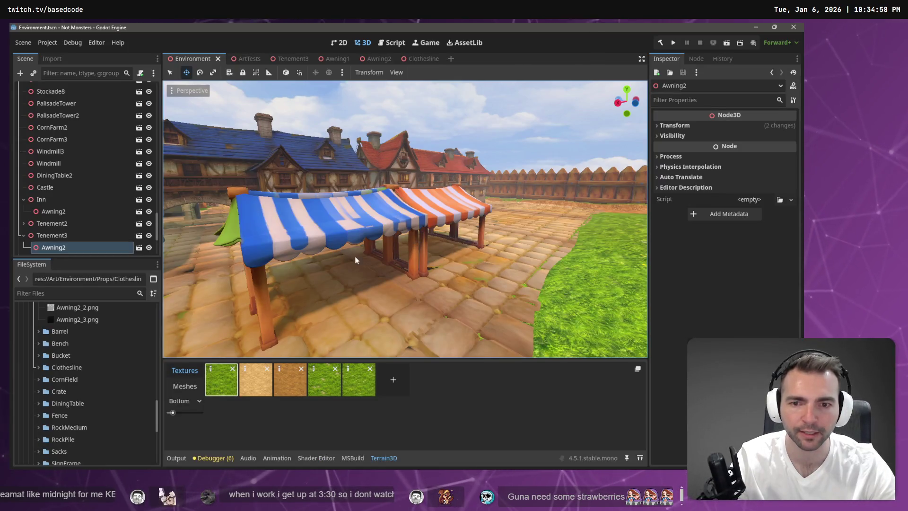
{"action": "left_click_drag", "start_coordinate": [433, 253], "coordinate": [433, 253]}
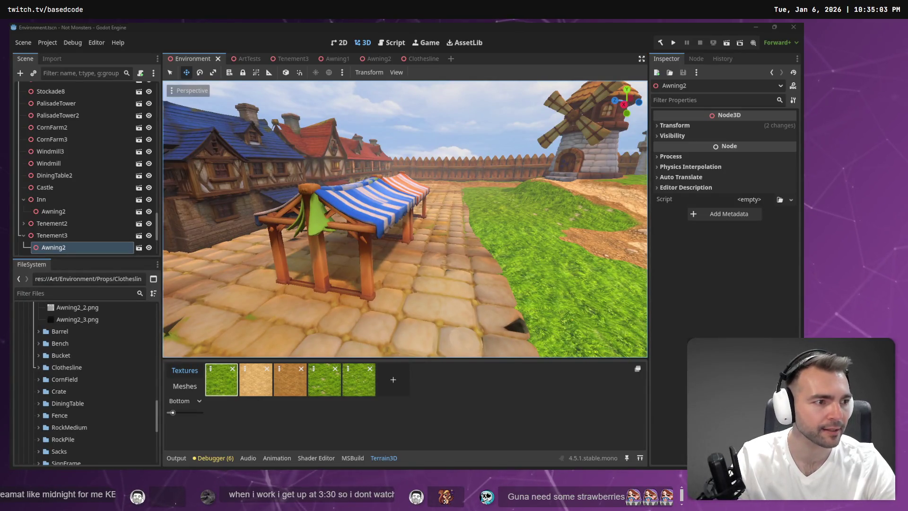
{"action": "key", "text": "alt+Tab"}
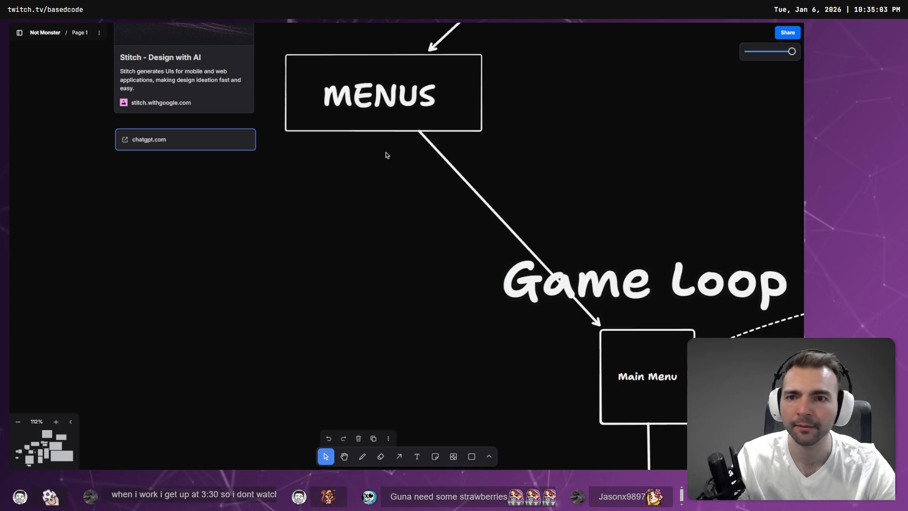
- Bring up ChatGPT and open the Shade sail only request conversation
{"action": "key", "text": "alt+Tab"}
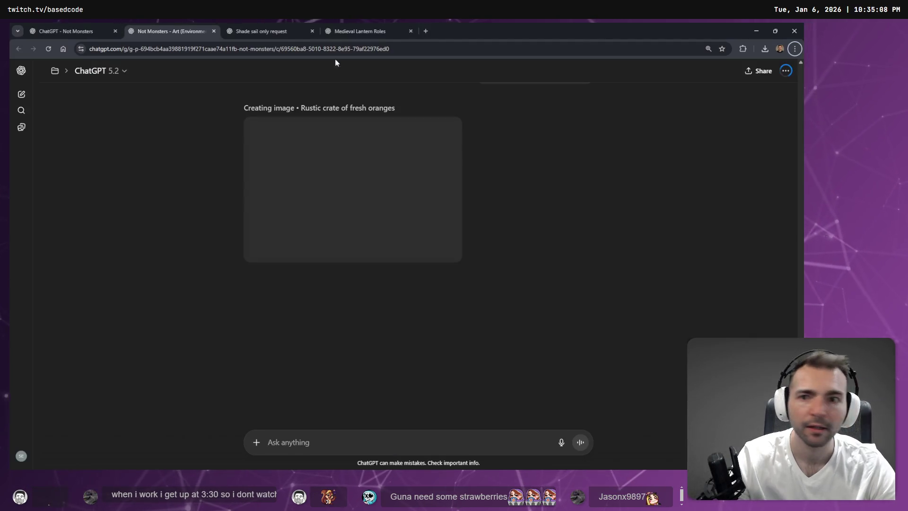
{"action": "left_click", "coordinate": [260, 28]}
{"action": "left_click", "coordinate": [358, 27]}
{"action": "left_click", "coordinate": [272, 25]}
{"action": "scroll", "coordinate": [334, 378], "scroll_direction": "down", "scroll_amount": 10}
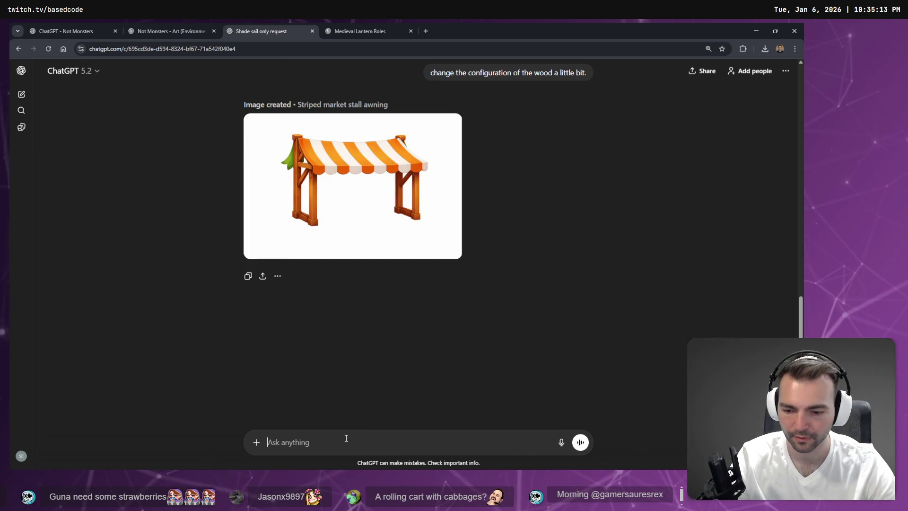
- Dictate and send a request for a bare table with no chairs as a 3D modeling reference
{"action": "key", "text": "super+h"}
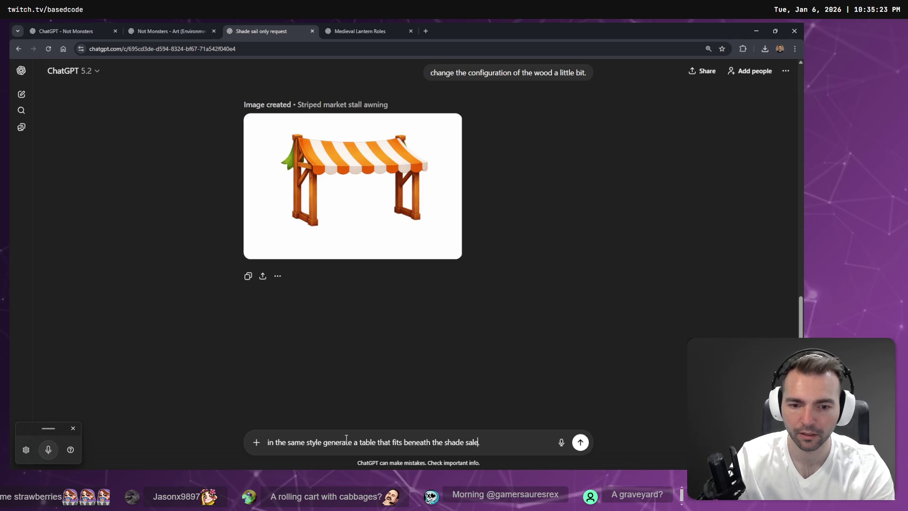
{"action": "key", "text": "super+h"}
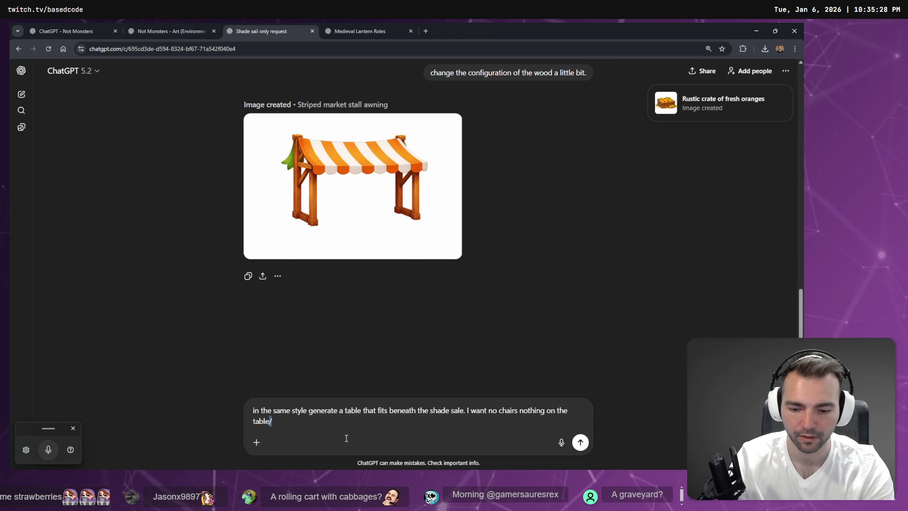
{"action": "key", "text": "super+h"}
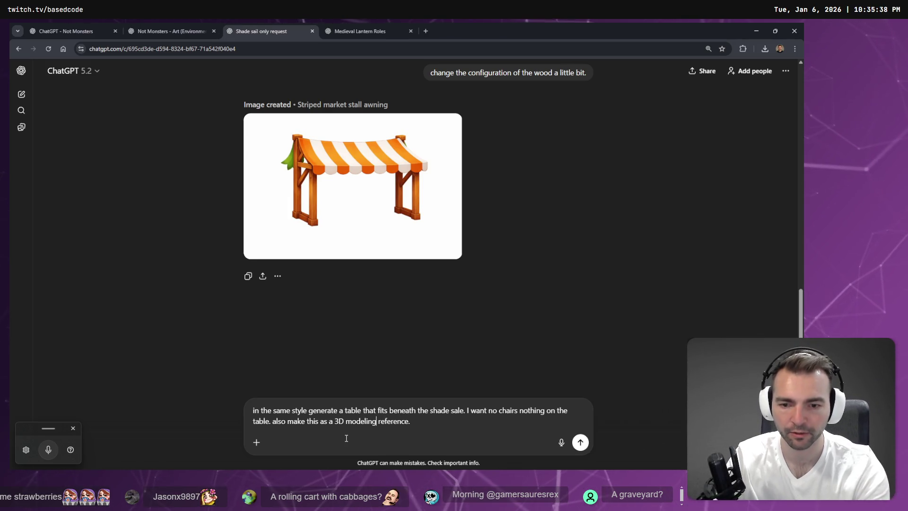
{"action": "key", "text": "Return"}
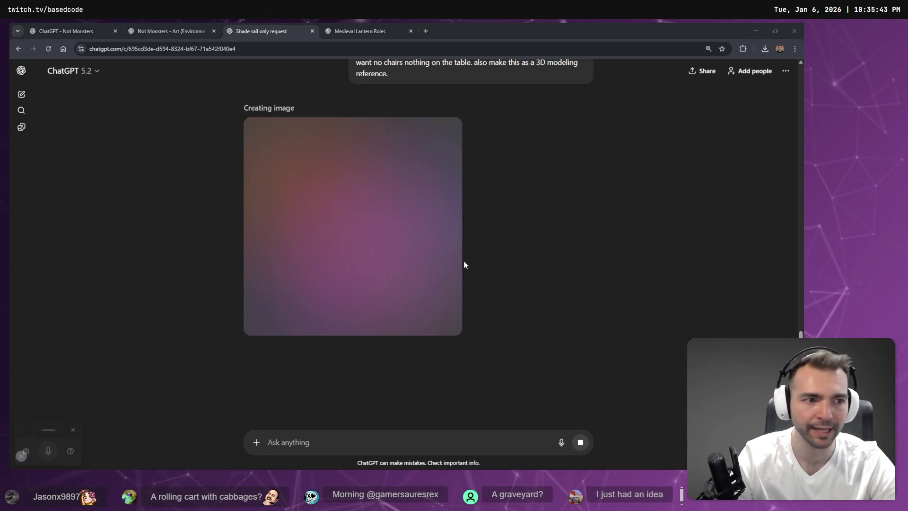
{"action": "scroll", "coordinate": [579, 219], "scroll_direction": "down", "scroll_amount": 5}
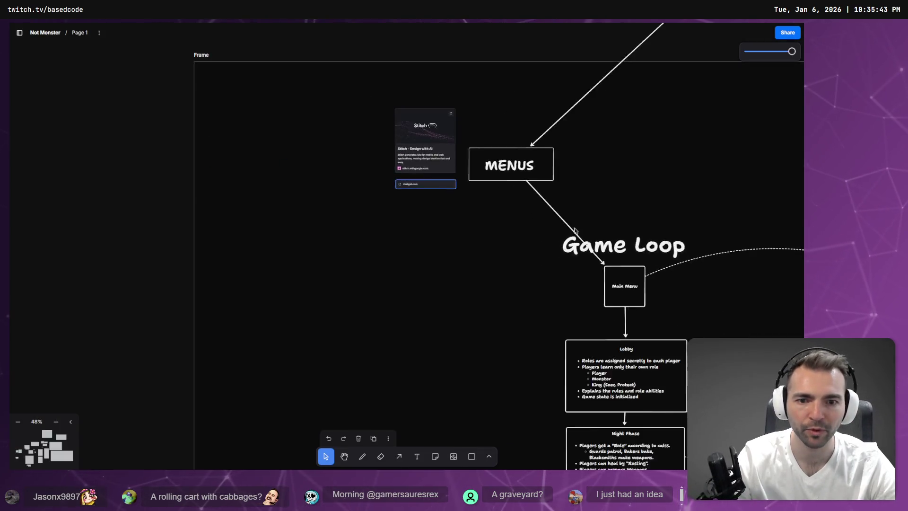
{"action": "scroll", "coordinate": [498, 320], "scroll_direction": "up", "scroll_amount": 10}
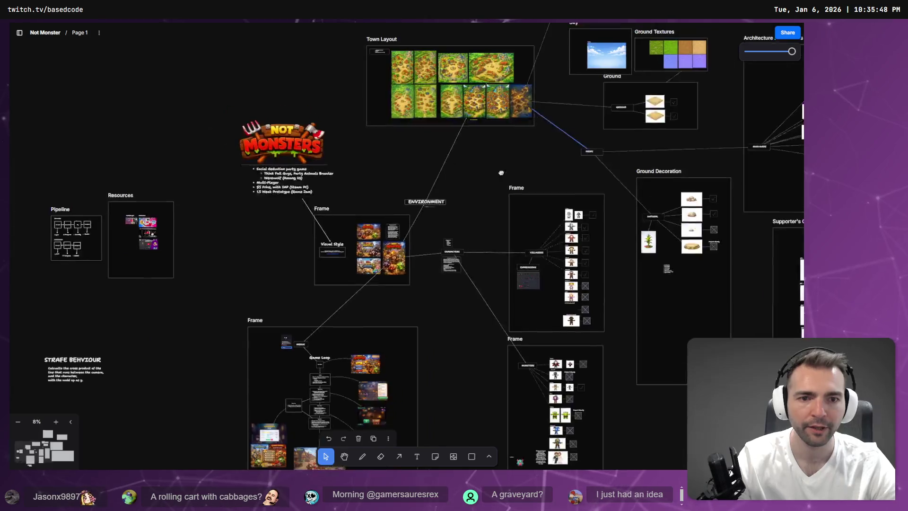
{"action": "scroll", "coordinate": [387, 365], "scroll_direction": "up", "scroll_amount": 10}
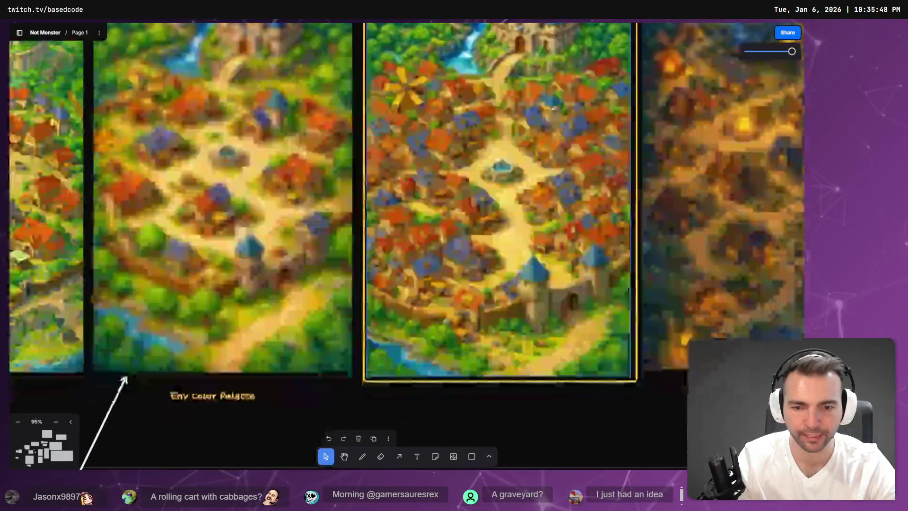
{"action": "key", "text": "alt+Tab"}
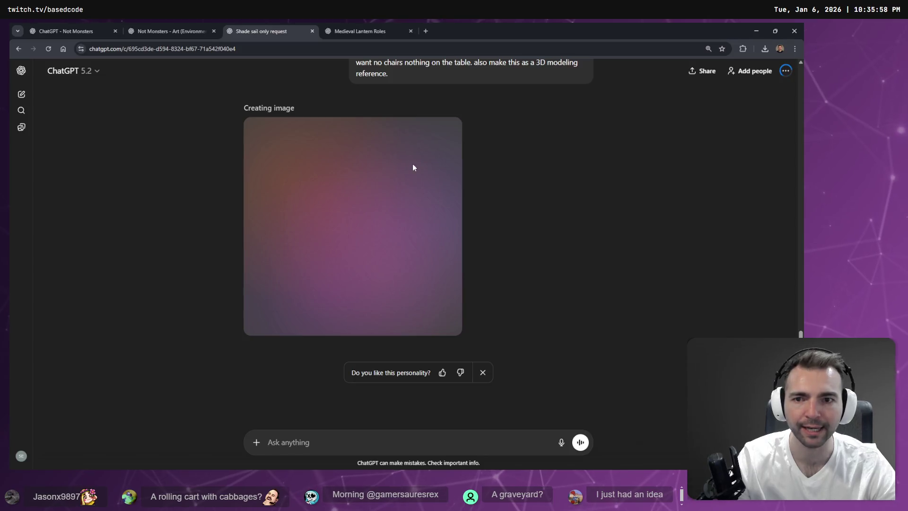
{"action": "key", "text": "alt+Tab"}
{"action": "mouse_move", "coordinate": [439, 169]}
{"action": "left_mouse_down"}
{"action": "mouse_move", "coordinate": [432, 307]}
{"action": "mouse_move", "coordinate": [385, 277]}
{"action": "mouse_move", "coordinate": [381, 245]}
{"action": "mouse_move", "coordinate": [353, 299]}
{"action": "mouse_move", "coordinate": [254, 345]}
{"action": "mouse_move", "coordinate": [435, 182]}
{"action": "left_mouse_up"}
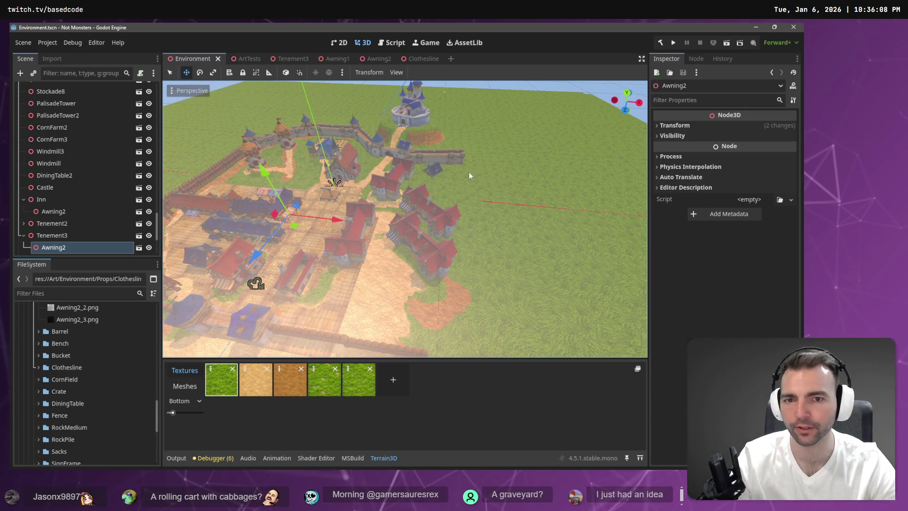
{"action": "mouse_move", "coordinate": [435, 169]}
{"action": "left_mouse_down"}
{"action": "mouse_move", "coordinate": [416, 180]}
{"action": "mouse_move", "coordinate": [432, 178]}
{"action": "left_mouse_up"}
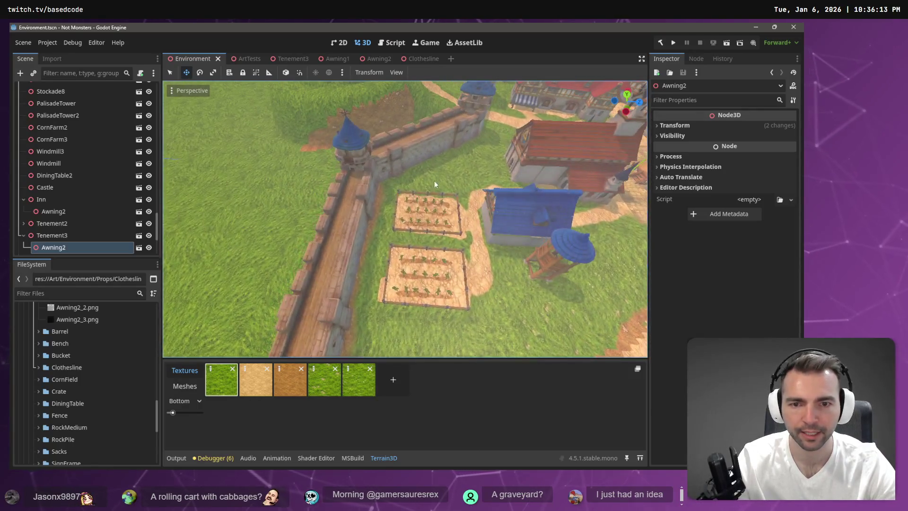
{"action": "left_click", "coordinate": [446, 213]}
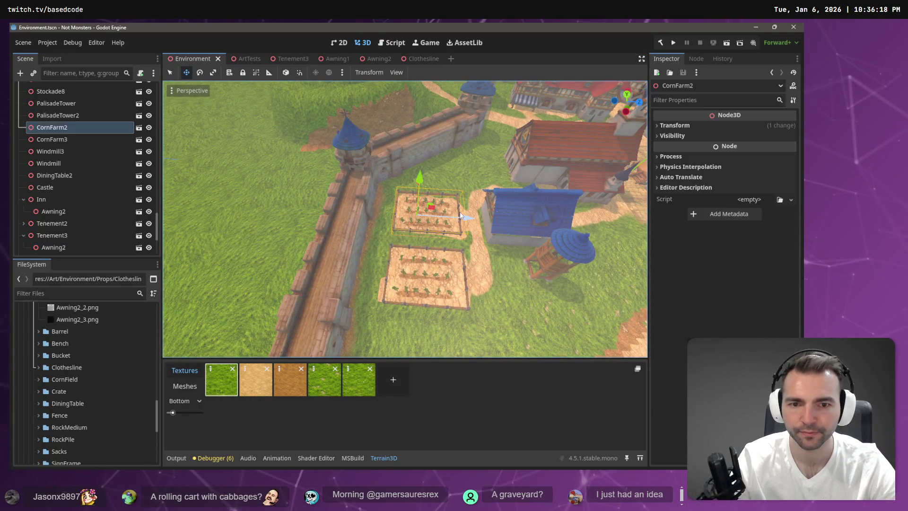
{"action": "left_click", "coordinate": [66, 137]}
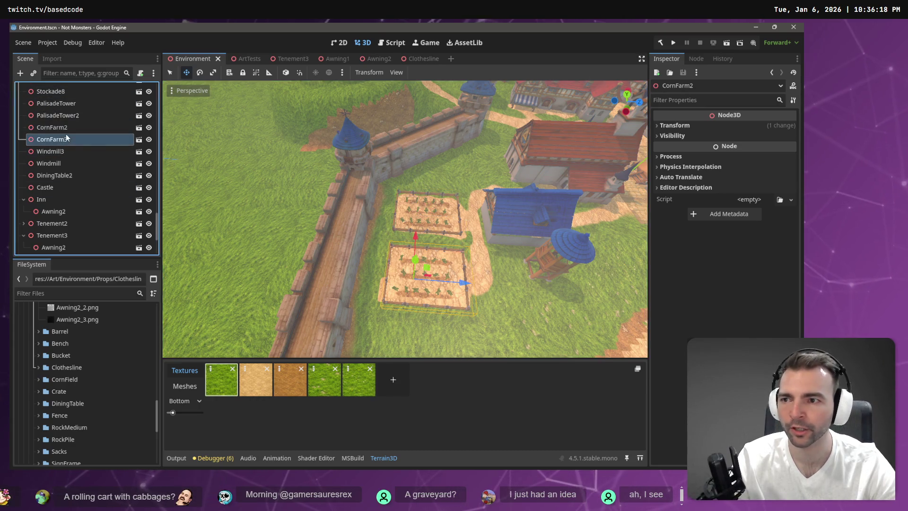
{"action": "scroll", "coordinate": [592, 274], "scroll_direction": "up", "scroll_amount": 1}
{"action": "scroll", "coordinate": [598, 268], "scroll_direction": "up", "scroll_amount": 2}
{"action": "scroll", "coordinate": [595, 269], "scroll_direction": "down", "scroll_amount": 4}
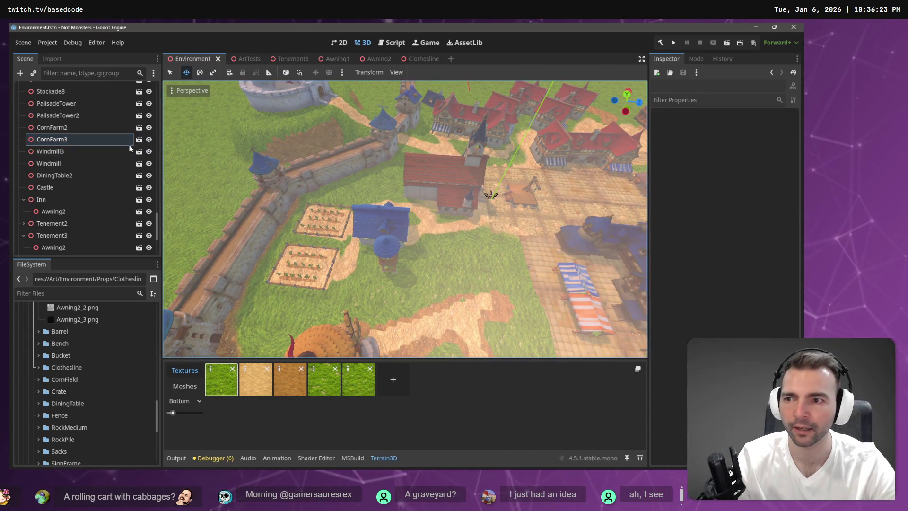
- Duplicate CornFarm3 as CornFarm4, slide it along X toward town and settle it on the ground
{"action": "key", "text": "ctrl+d"}
{"action": "left_click_drag", "start_coordinate": [342, 274], "coordinate": [490, 273]}
{"action": "key", "text": "x"}
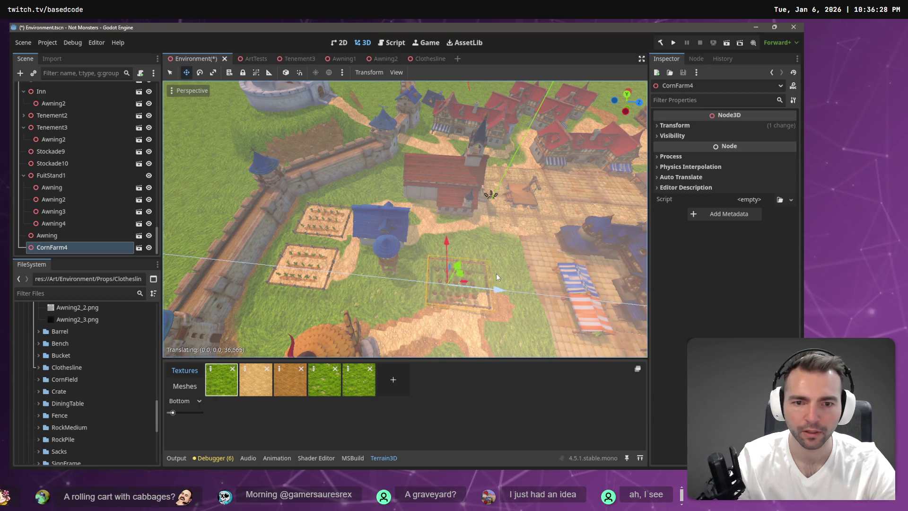
{"action": "left_click_drag", "start_coordinate": [445, 233], "coordinate": [445, 231]}
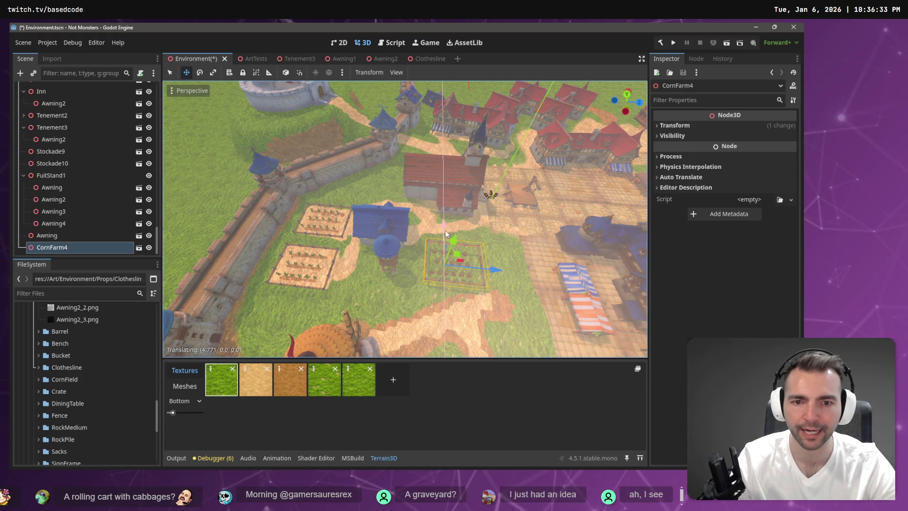
{"action": "left_click", "coordinate": [446, 228]}
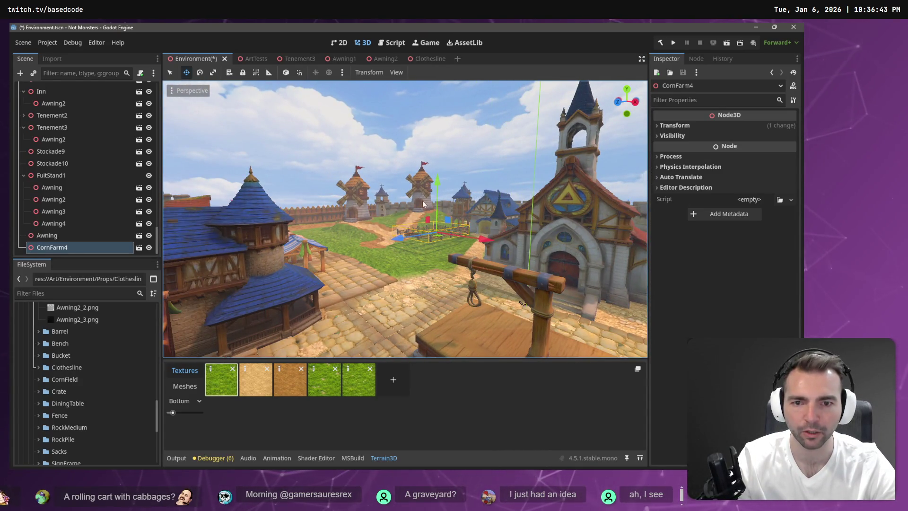
{"action": "left_click_drag", "start_coordinate": [436, 187], "coordinate": [438, 194]}
{"action": "key", "text": "f"}
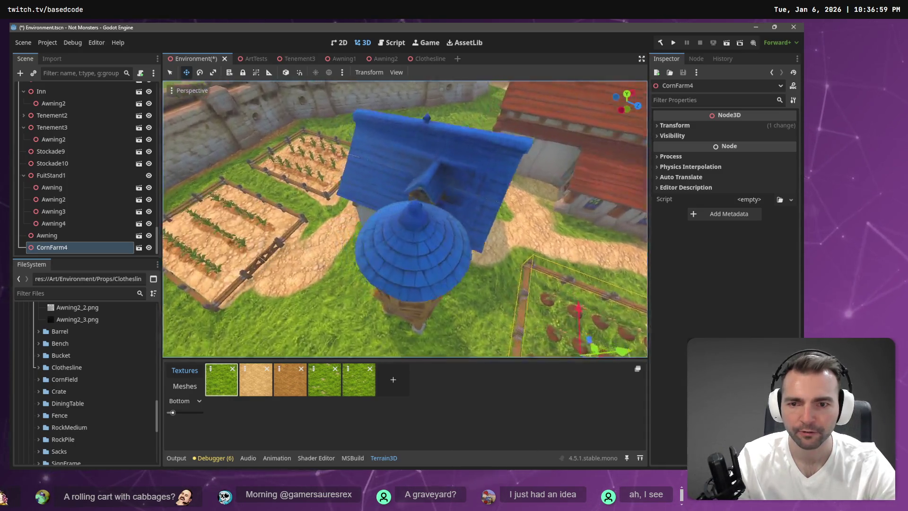
{"action": "key", "text": "f"}
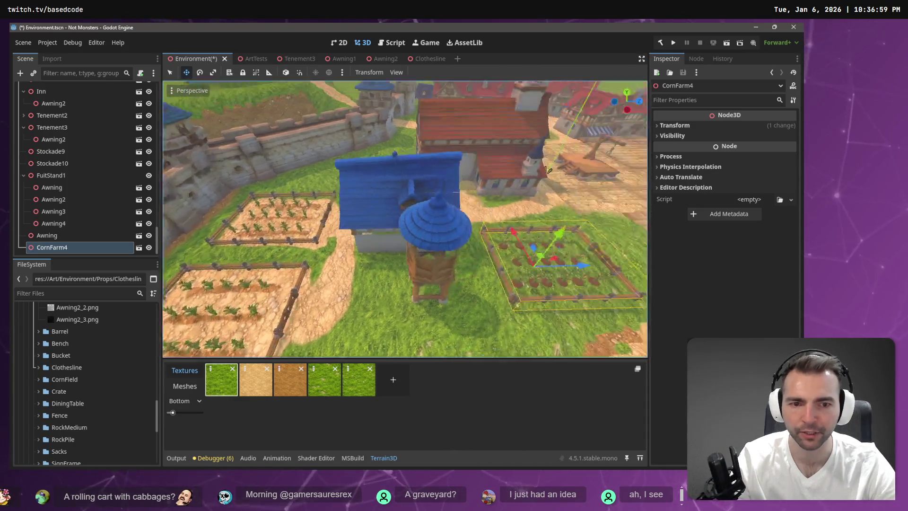
{"action": "mouse_move", "coordinate": [423, 224]}
{"action": "left_mouse_down"}
{"action": "mouse_move", "coordinate": [466, 228]}
{"action": "mouse_move", "coordinate": [433, 234]}
{"action": "left_mouse_up"}
{"action": "scroll", "coordinate": [446, 209], "scroll_direction": "down", "scroll_amount": 3}
{"action": "left_click_drag", "start_coordinate": [378, 279], "coordinate": [383, 293]}
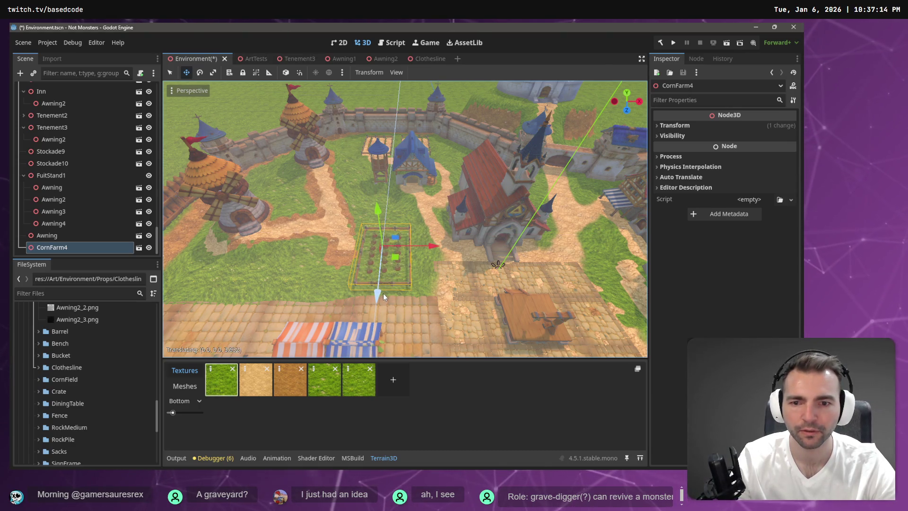
{"action": "left_click", "coordinate": [363, 222]}
- Duplicate CornFarm4 as CornFarm5 beside it, then rotate both plots together about 15 degrees
{"action": "left_click", "coordinate": [380, 258]}
{"action": "key", "text": "ctrl+d"}
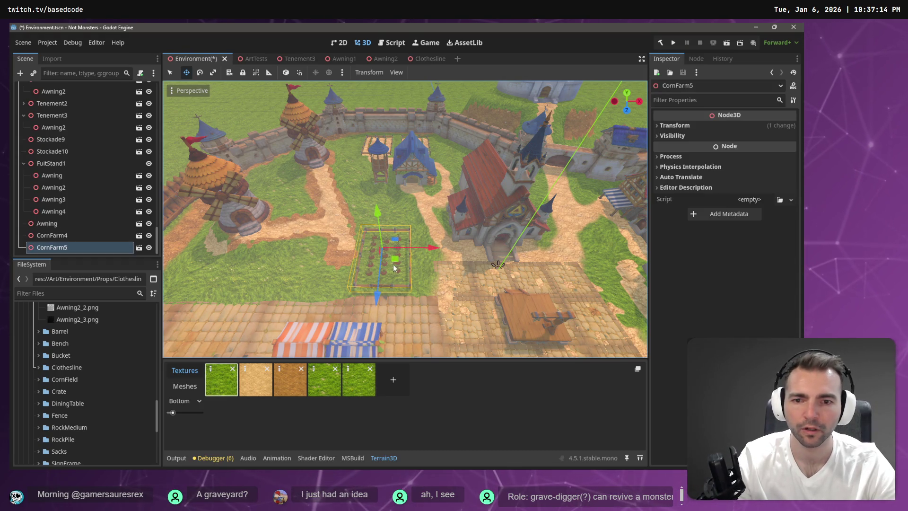
{"action": "left_click_drag", "start_coordinate": [378, 302], "coordinate": [384, 239]}
{"action": "scroll", "coordinate": [449, 228], "scroll_direction": "up", "scroll_amount": 2}
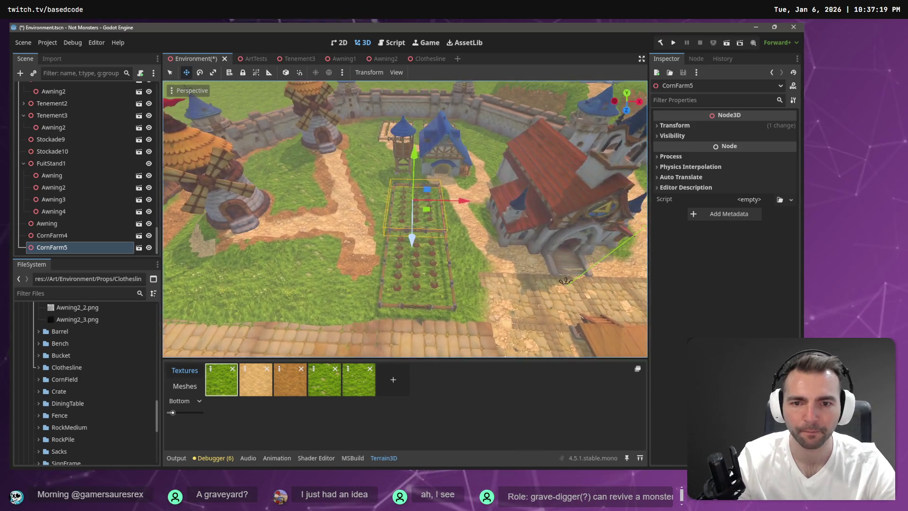
{"action": "left_click", "coordinate": [73, 235]}
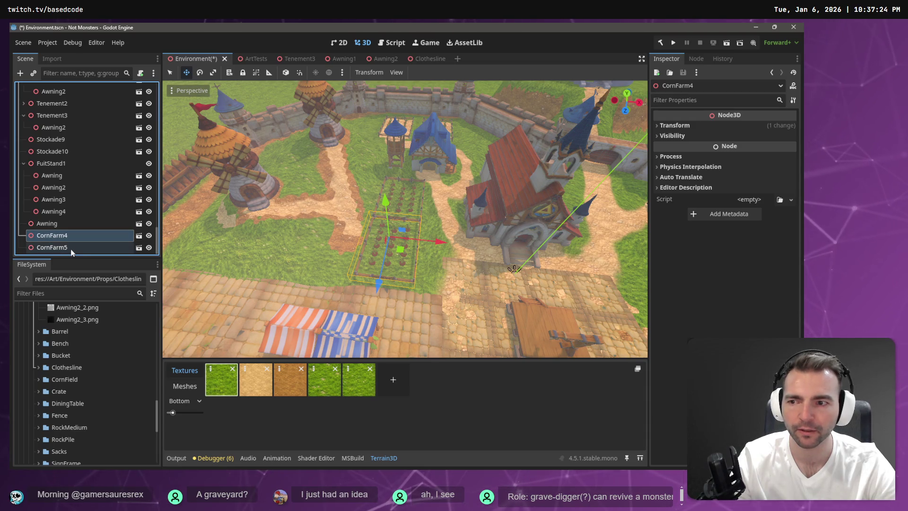
{"action": "left_click", "coordinate": [71, 251], "text": "shift"}
{"action": "key", "text": "e"}
{"action": "mouse_move", "coordinate": [401, 245]}
{"action": "left_mouse_down"}
{"action": "mouse_move", "coordinate": [446, 237]}
{"action": "mouse_move", "coordinate": [413, 216]}
{"action": "left_mouse_up"}
{"action": "scroll", "coordinate": [408, 244], "scroll_direction": "up", "scroll_amount": 3}
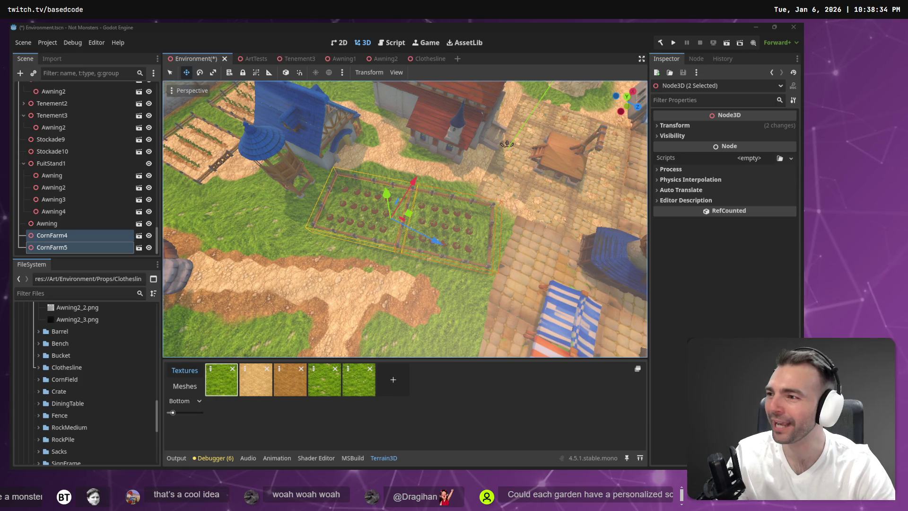
- Turn CornFarm5 around 180 degrees and slide it across the field beside CornFarm4
{"action": "left_click", "coordinate": [374, 243]}
{"action": "left_click", "coordinate": [458, 178]}
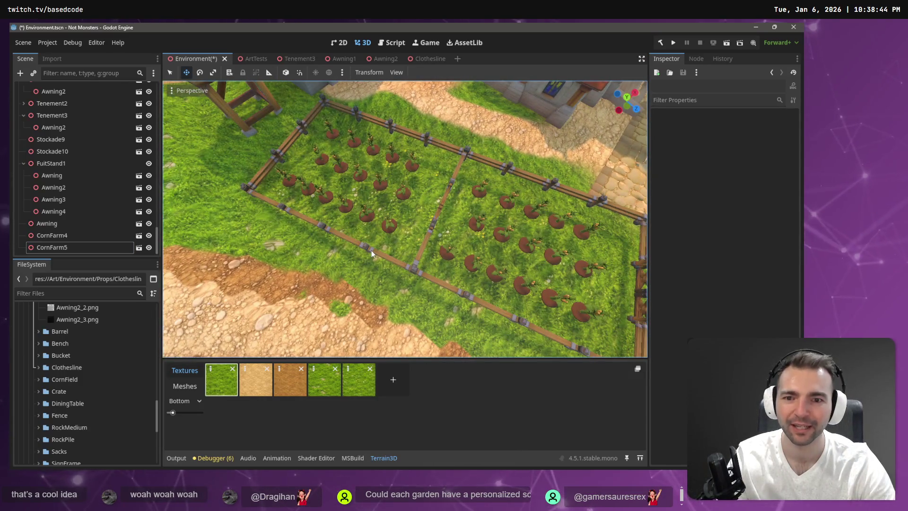
{"action": "left_click", "coordinate": [371, 251]}
{"action": "key", "text": "e"}
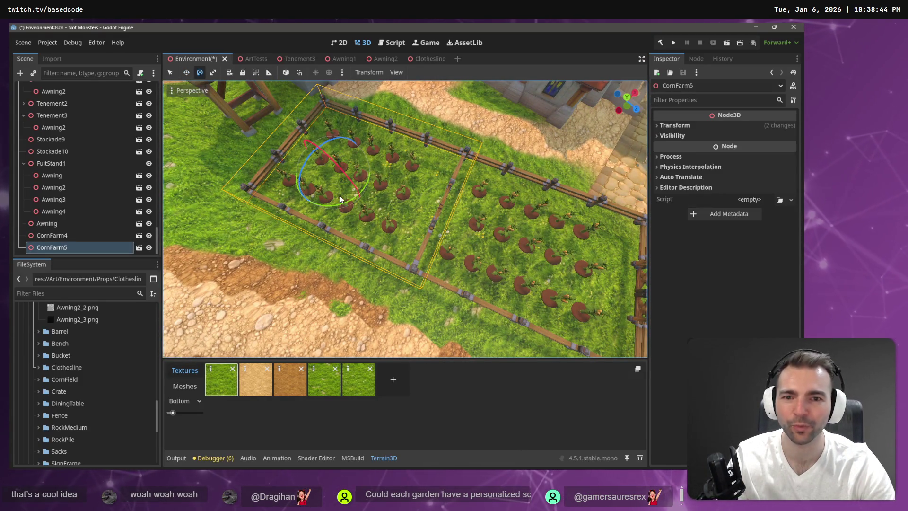
{"action": "mouse_move", "coordinate": [345, 207]}
{"action": "left_mouse_down"}
{"action": "mouse_move", "coordinate": [199, 142]}
{"action": "mouse_move", "coordinate": [163, 57]}
{"action": "mouse_move", "coordinate": [161, 22]}
{"action": "mouse_move", "coordinate": [282, 21]}
{"action": "left_mouse_up"}
{"action": "key", "text": "w"}
{"action": "mouse_move", "coordinate": [350, 172]}
{"action": "left_mouse_down"}
{"action": "mouse_move", "coordinate": [352, 142]}
{"action": "mouse_move", "coordinate": [410, 176]}
{"action": "left_mouse_up"}
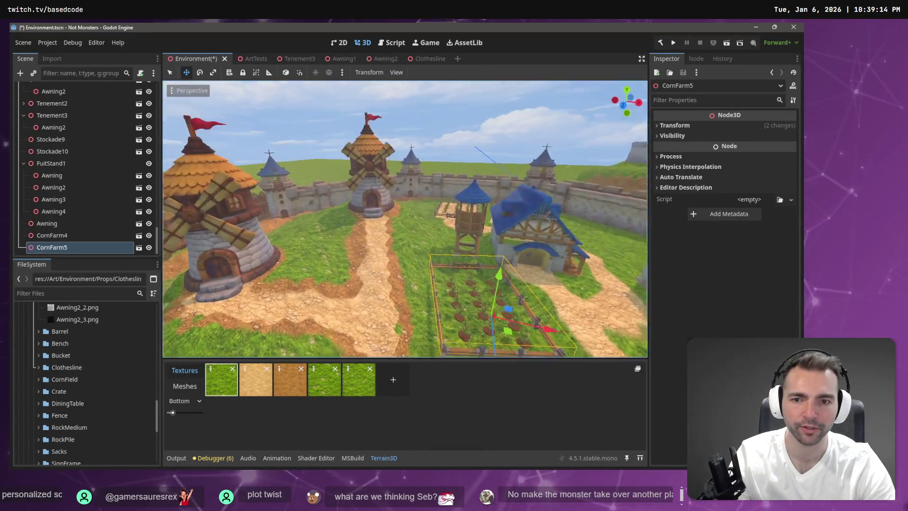
- Select the Terrain3D node in the Scene tree to bring up its painting tools
{"action": "scroll", "coordinate": [97, 135], "scroll_direction": "up", "scroll_amount": 10}
{"action": "scroll", "coordinate": [120, 165], "scroll_direction": "up", "scroll_amount": 15}
{"action": "left_click", "coordinate": [77, 195]}
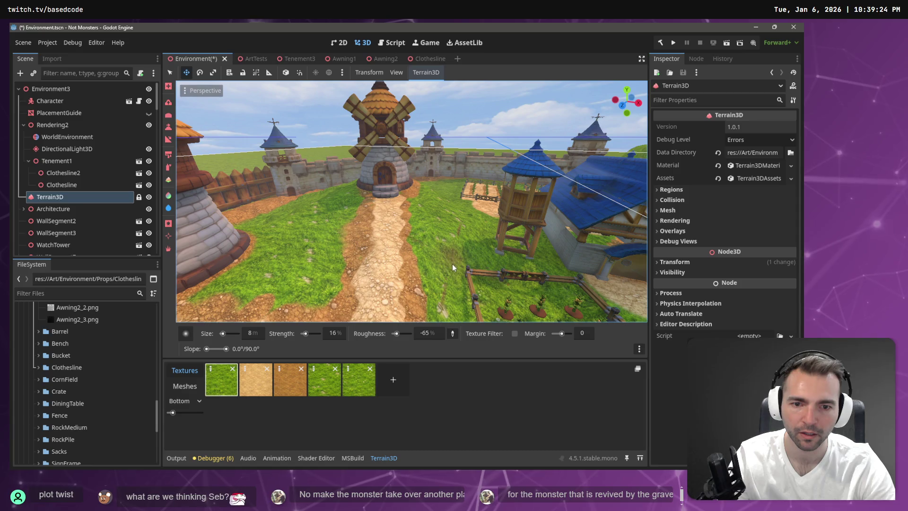
- Switch the active Terrain3D editing tool and mode with the E and S keys
{"action": "key", "text": "e"}
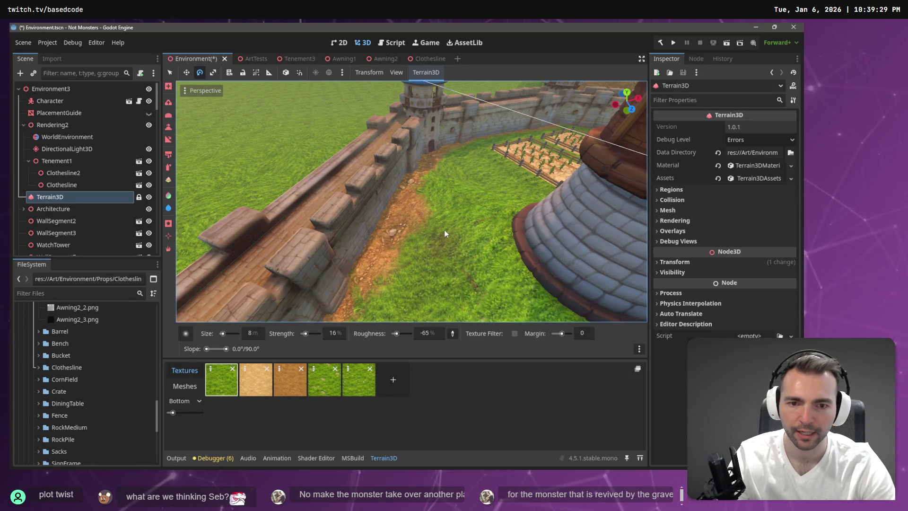
{"action": "key", "text": "s"}
{"action": "scroll", "coordinate": [445, 235], "scroll_direction": "down", "scroll_amount": 5}
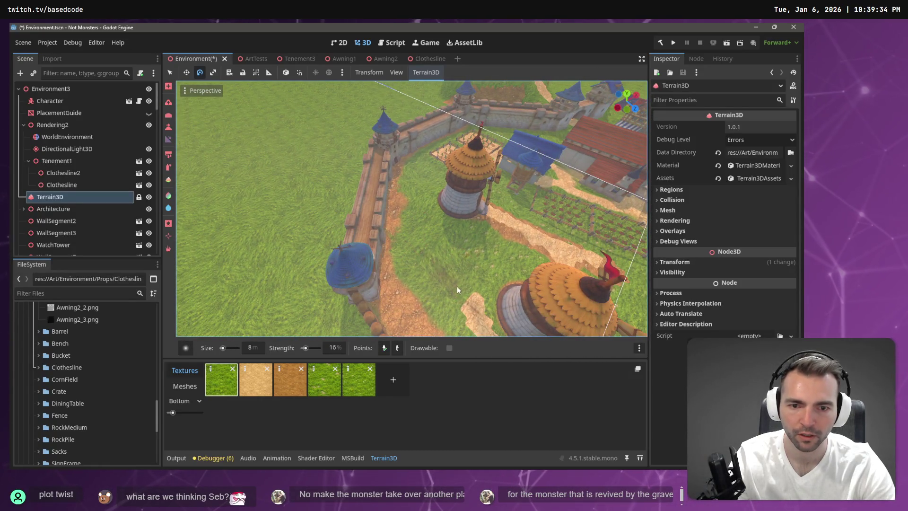
{"action": "scroll", "coordinate": [463, 297], "scroll_direction": "down", "scroll_amount": 5}
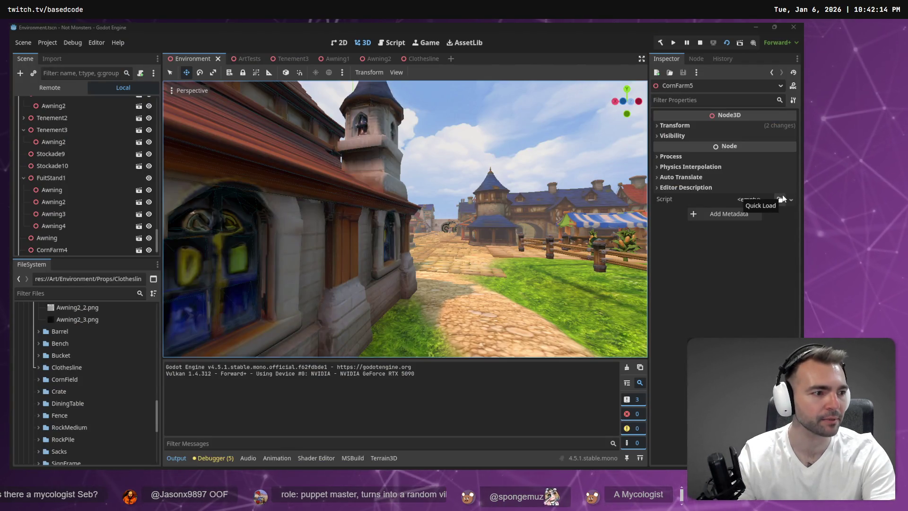
- Stop the running test game and select the CornFarm4 corn field in the viewport
{"action": "left_click", "coordinate": [706, 295]}
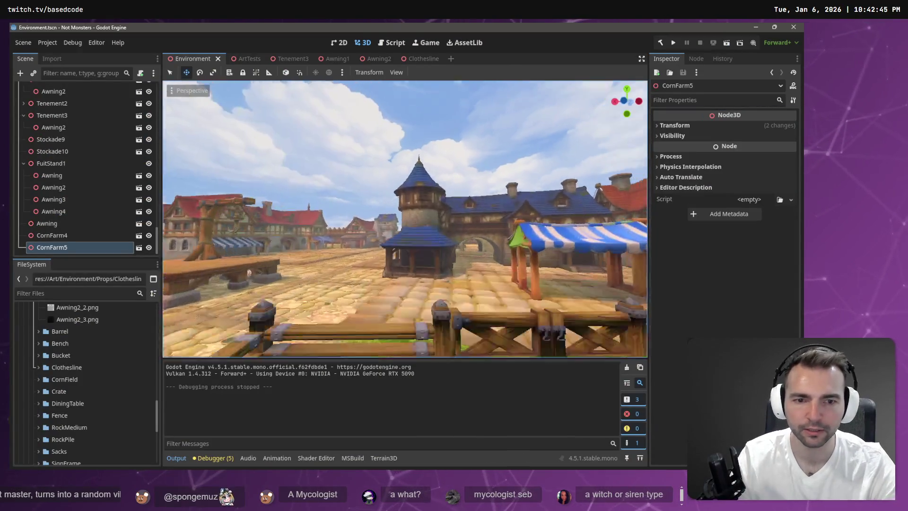
{"action": "left_click", "coordinate": [301, 259]}
- Lower CornFarm4 by about 1.16 units onto the ground
{"action": "left_click_drag", "start_coordinate": [299, 188], "coordinate": [311, 203]}
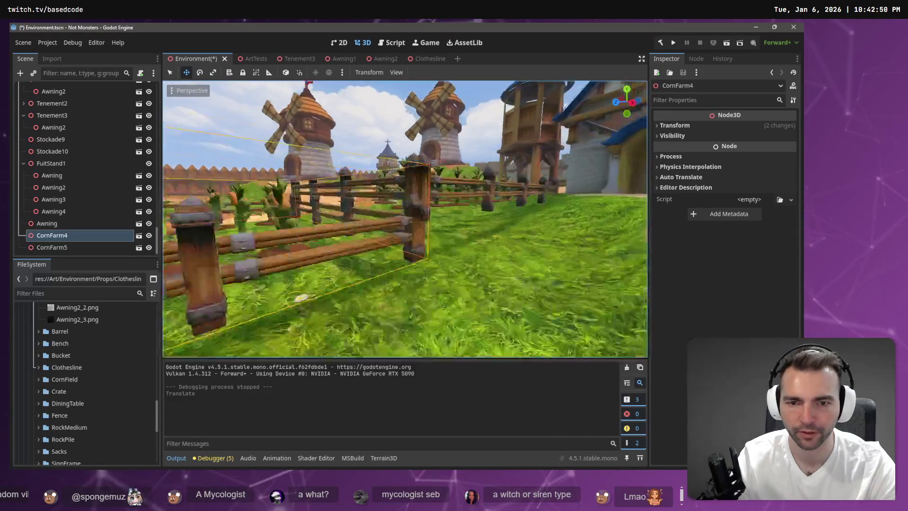
{"action": "key", "text": "s"}
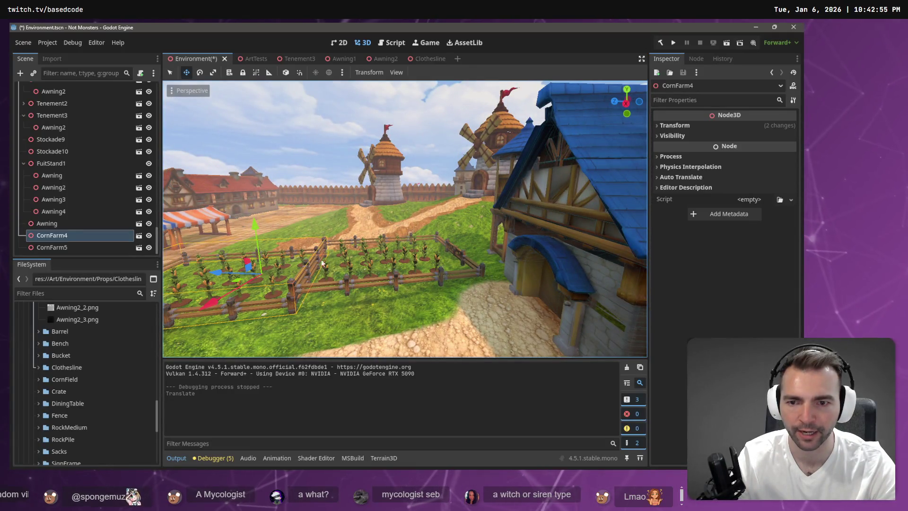
{"action": "key", "text": "w"}
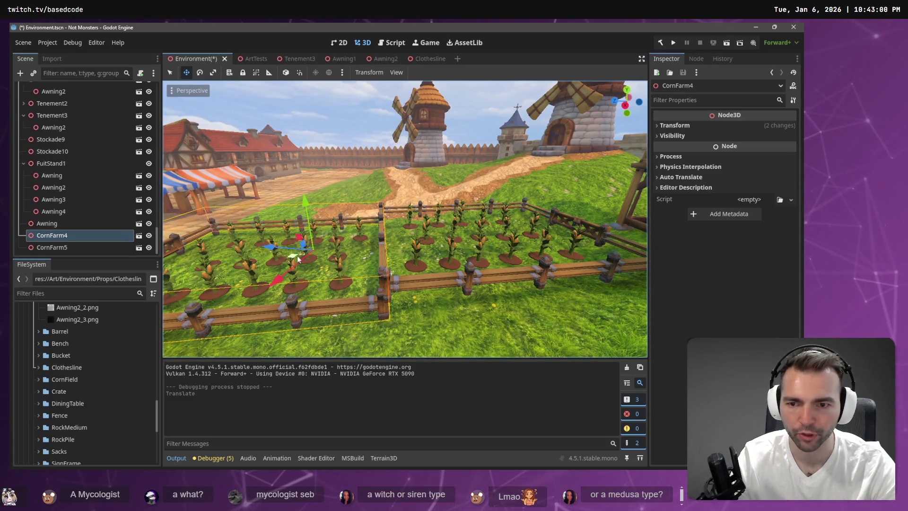
- Slide CornFarm5 toward the upper left, then save the scene and run it
{"action": "left_click", "coordinate": [430, 255]}
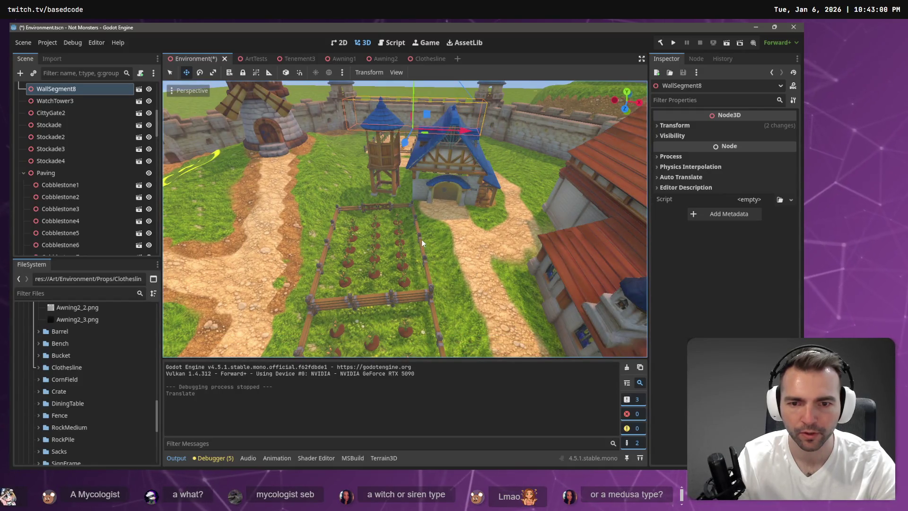
{"action": "left_click", "coordinate": [420, 239]}
{"action": "left_click_drag", "start_coordinate": [392, 271], "coordinate": [383, 266]}
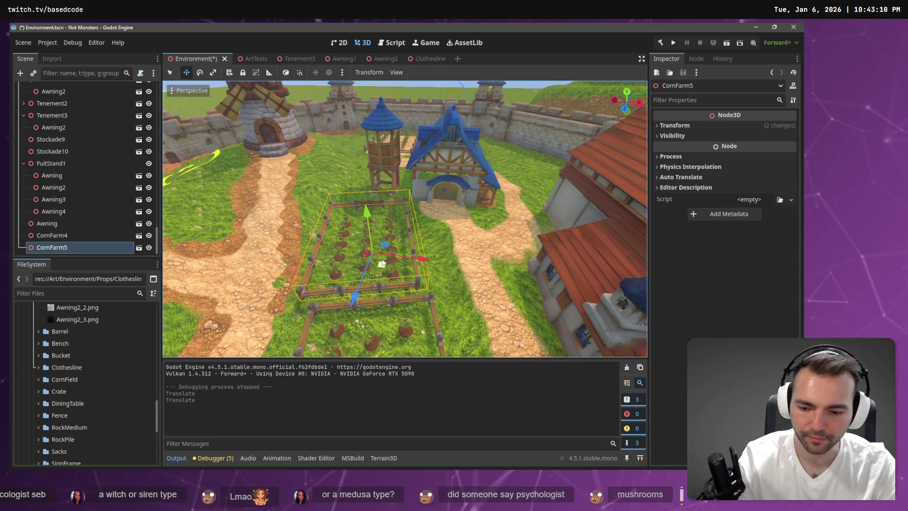
{"action": "key", "text": "ctrl+s"}
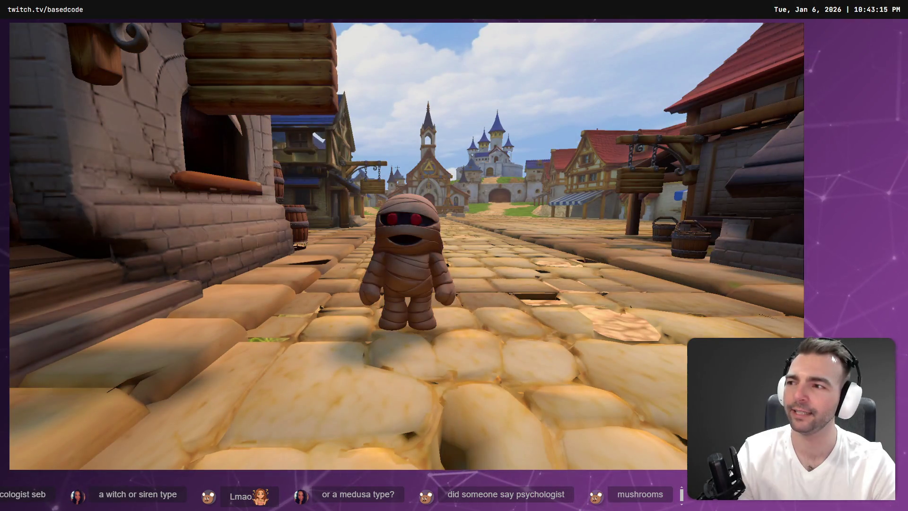
- Walk the mummy up the street past the fenced corn farm, then stop the game with F8
{"action": "key", "text": "w"}
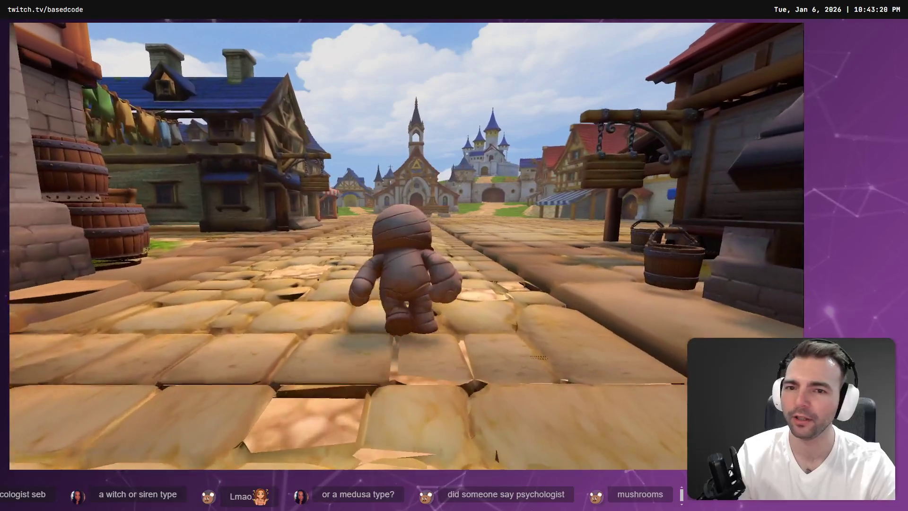
{"action": "key", "text": "w"}
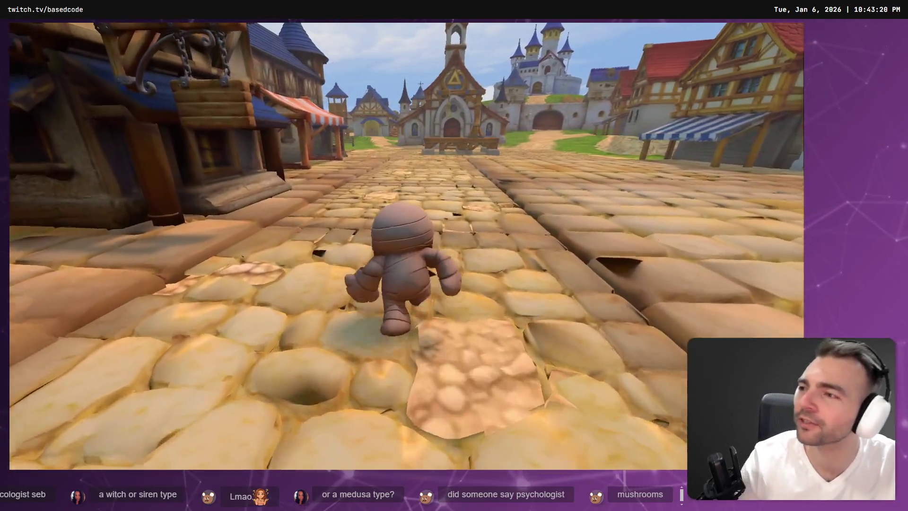
{"action": "key", "text": "w"}
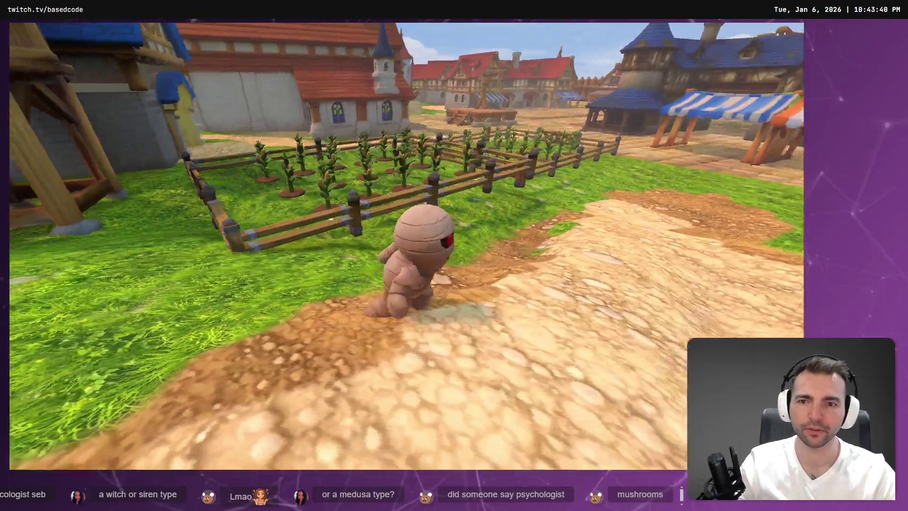
{"action": "key", "text": "F8"}
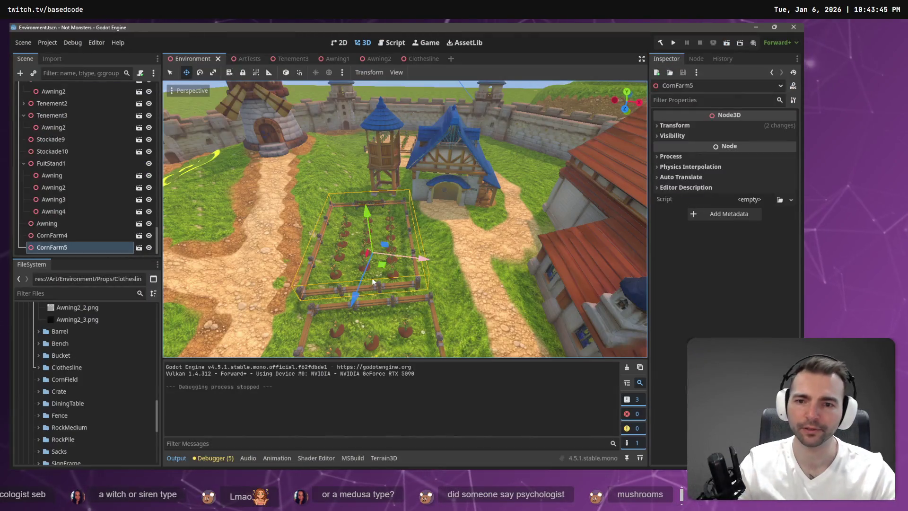
- Nudge CornFarm5 slightly and give it a small turn
{"action": "mouse_move", "coordinate": [382, 264]}
{"action": "left_mouse_down"}
{"action": "mouse_move", "coordinate": [387, 280]}
{"action": "mouse_move", "coordinate": [377, 264]}
{"action": "left_mouse_up"}
{"action": "key", "text": "e"}
{"action": "key", "text": "w"}
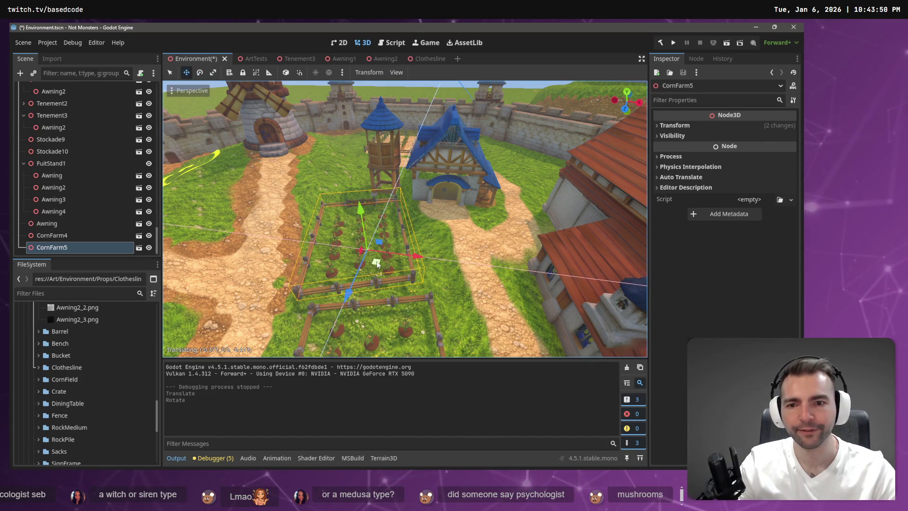
{"action": "scroll", "coordinate": [379, 265], "scroll_direction": "down", "scroll_amount": 8}
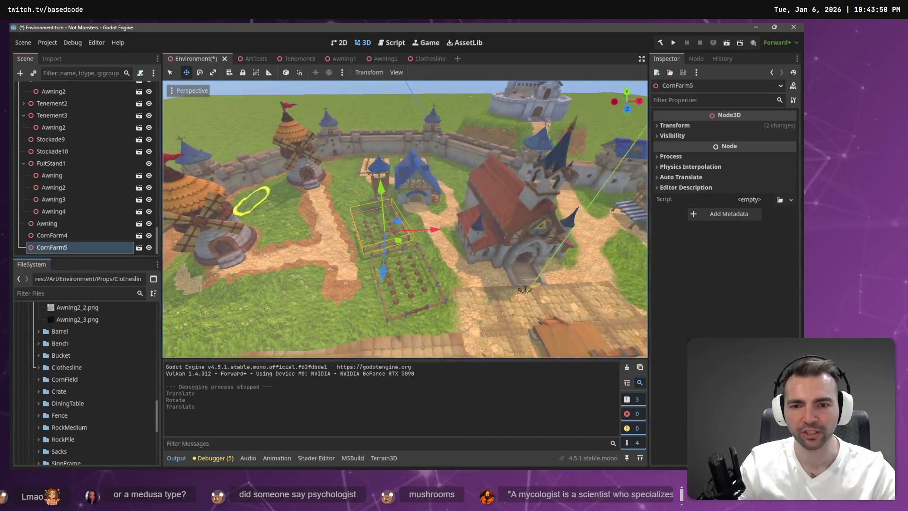
{"action": "scroll", "coordinate": [405, 218], "scroll_direction": "up", "scroll_amount": 6}
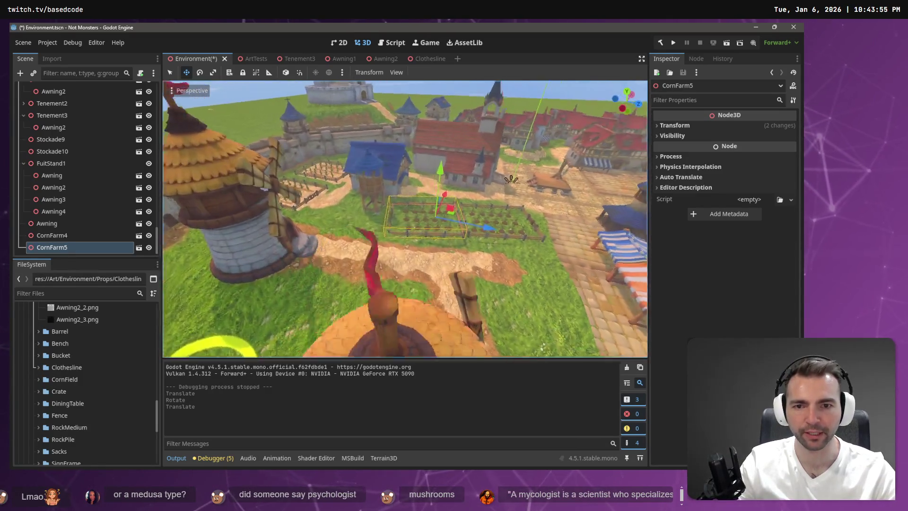
{"action": "scroll", "coordinate": [565, 161], "scroll_direction": "down", "scroll_amount": 8}
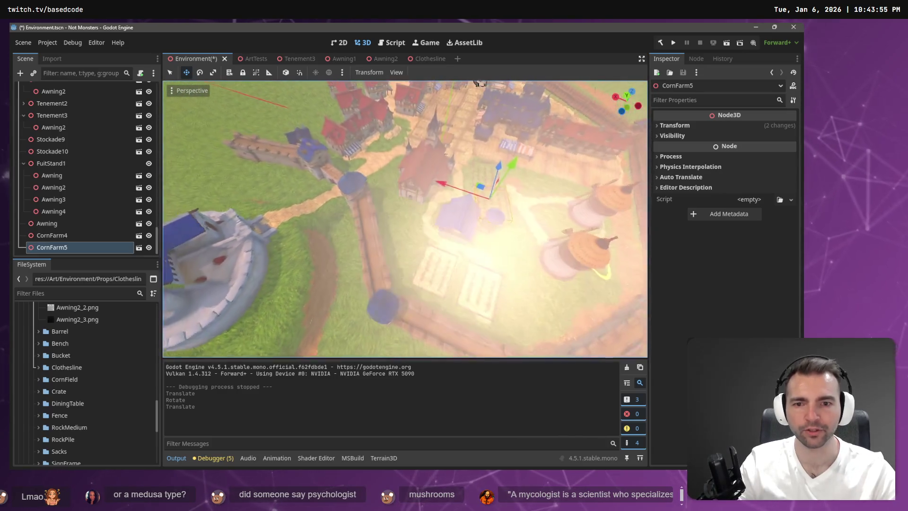
{"action": "scroll", "coordinate": [419, 154], "scroll_direction": "up", "scroll_amount": 6}
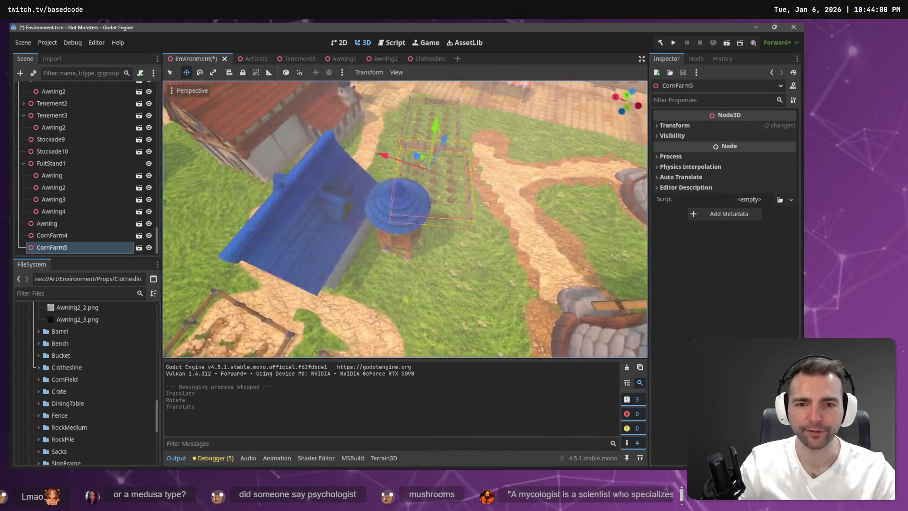
{"action": "scroll", "coordinate": [374, 244], "scroll_direction": "down", "scroll_amount": 2}
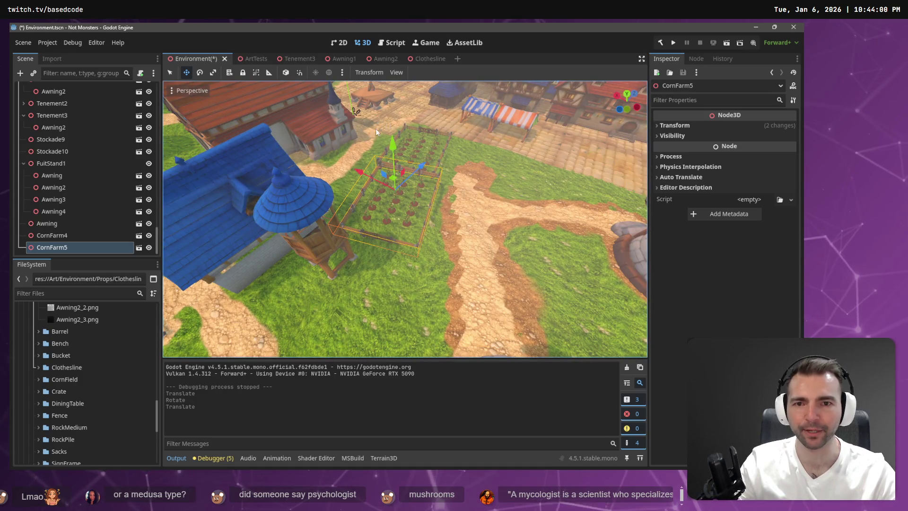
- Select CornFarm4 and turn it about 8 degrees around its vertical axis
{"action": "mouse_move", "coordinate": [376, 129]}
{"action": "left_mouse_down"}
{"action": "mouse_move", "coordinate": [279, 88]}
{"action": "mouse_move", "coordinate": [354, 156]}
{"action": "mouse_move", "coordinate": [538, 246]}
{"action": "left_mouse_up"}
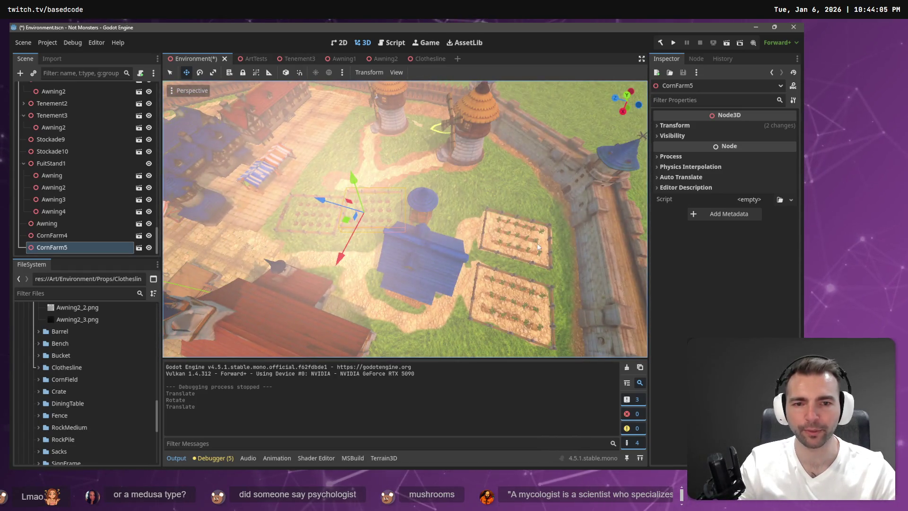
{"action": "left_click_drag", "start_coordinate": [391, 308], "coordinate": [392, 210]}
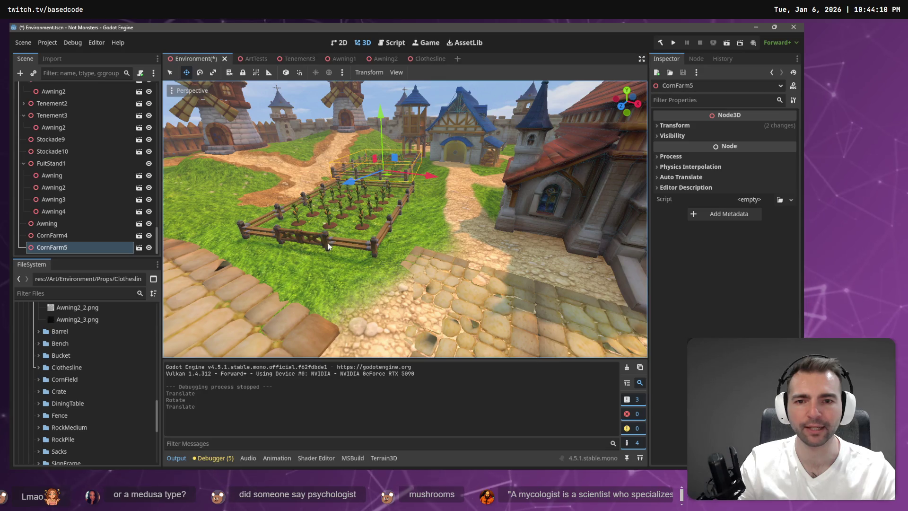
{"action": "left_click", "coordinate": [376, 245]}
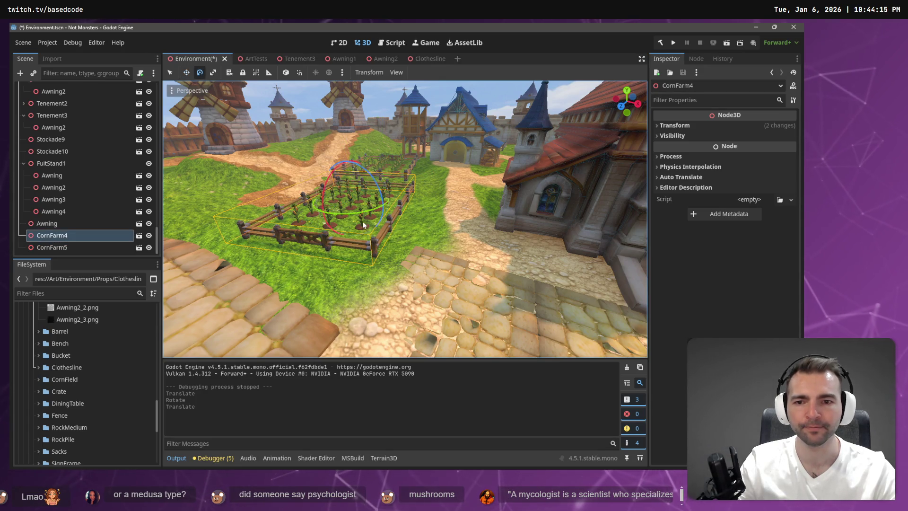
{"action": "left_click_drag", "start_coordinate": [364, 214], "coordinate": [367, 214]}
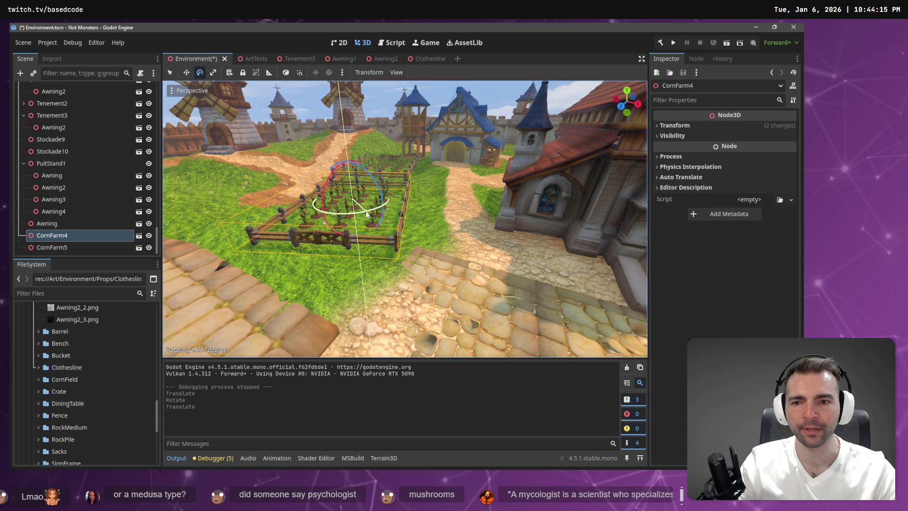
- Fly the view around the town to check CornFarm4's placement among the buildings
{"action": "key", "text": "s"}
{"action": "key", "text": "a"}
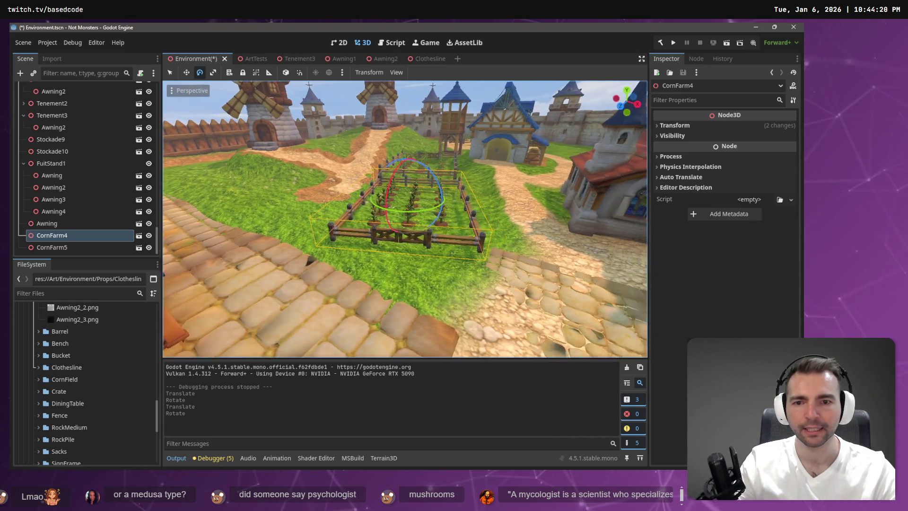
{"action": "key", "text": "d"}
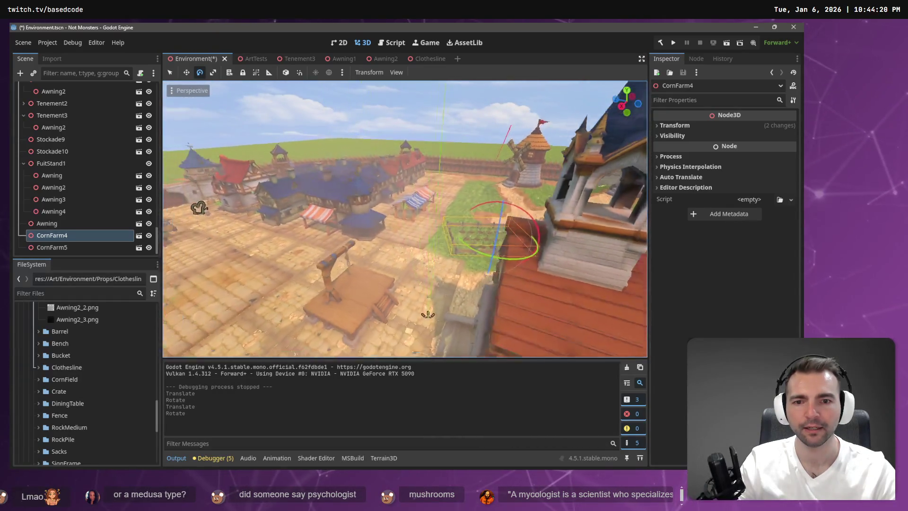
{"action": "key", "text": "w"}
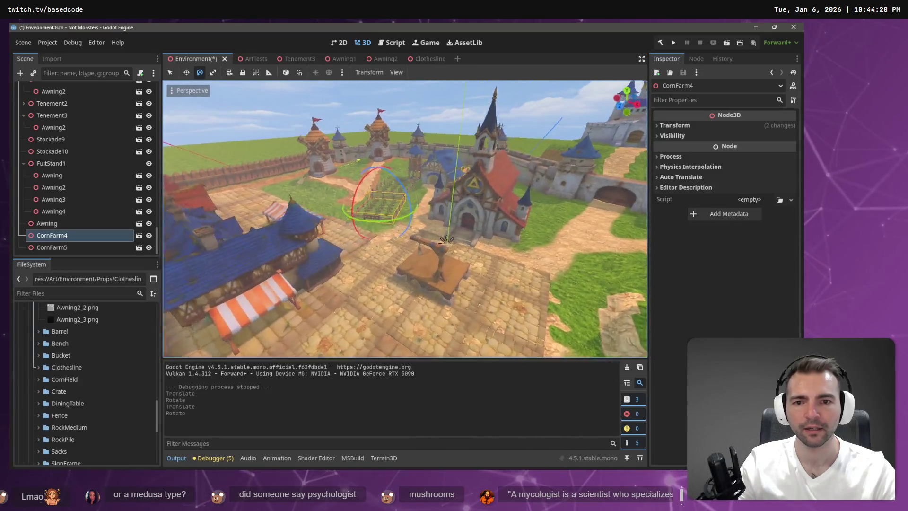
{"action": "key", "text": "a"}
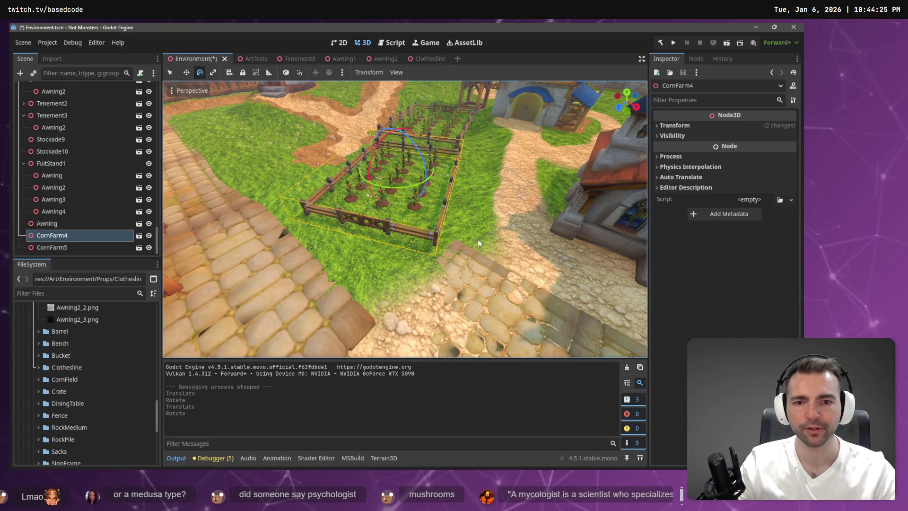
{"action": "key", "text": "s"}
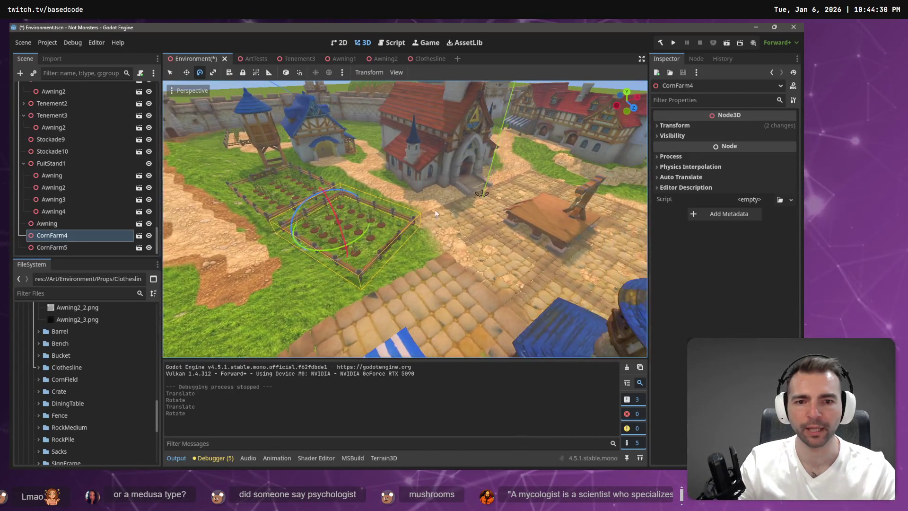
{"action": "key", "text": "d"}
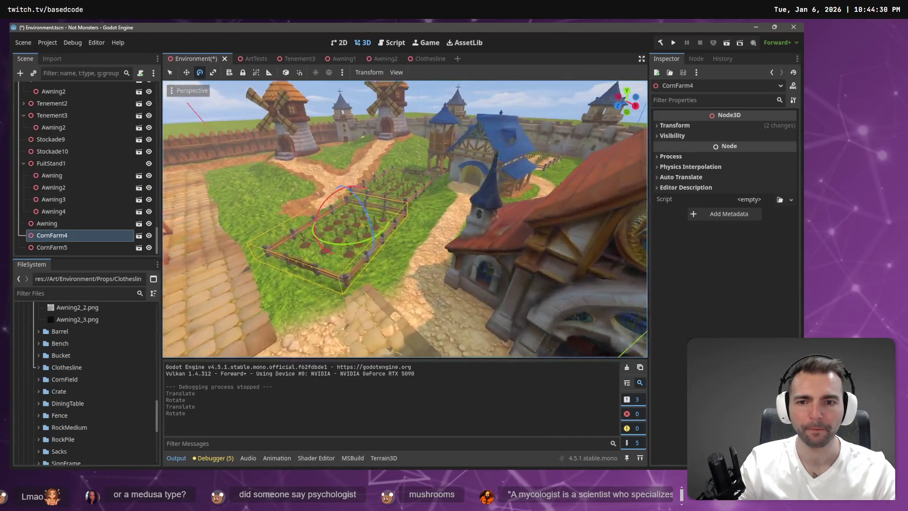
{"action": "key", "text": "w"}
{"action": "scroll", "coordinate": [80, 142], "scroll_direction": "up", "scroll_amount": 10}
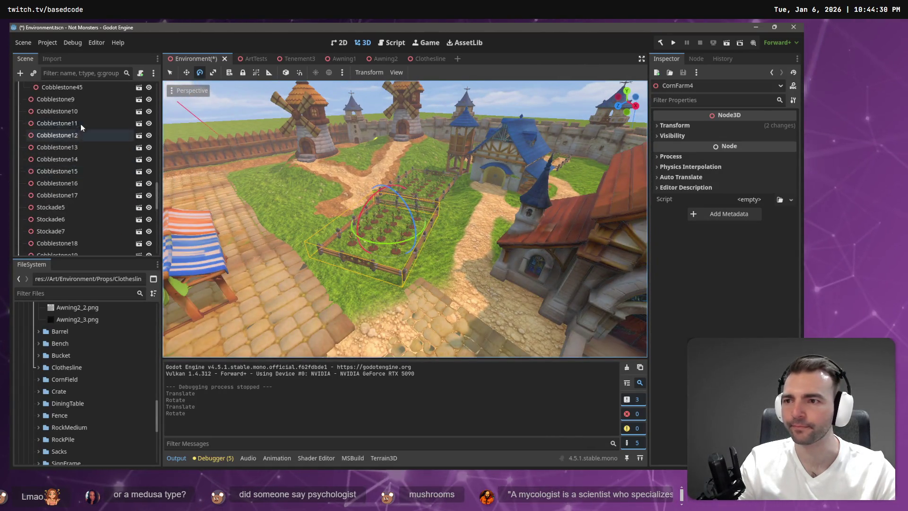
{"action": "scroll", "coordinate": [102, 137], "scroll_direction": "up", "scroll_amount": 15}
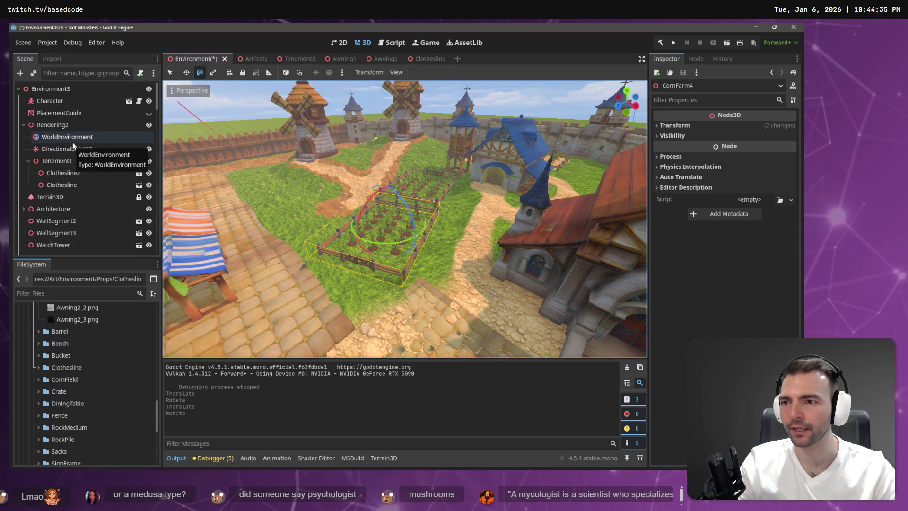
- Brush light dirt onto the grass beside the path on Terrain3D, then select the sand texture for painting
{"action": "left_click", "coordinate": [69, 198]}
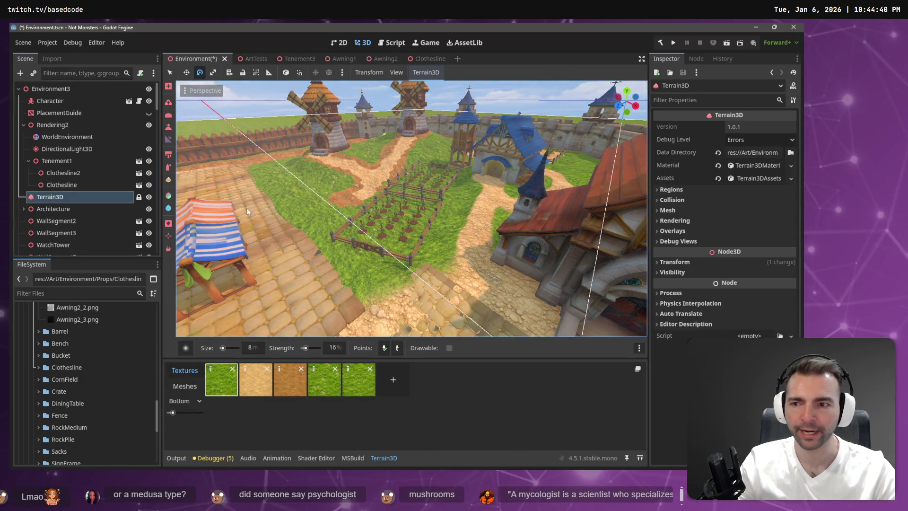
{"action": "left_click", "coordinate": [169, 107]}
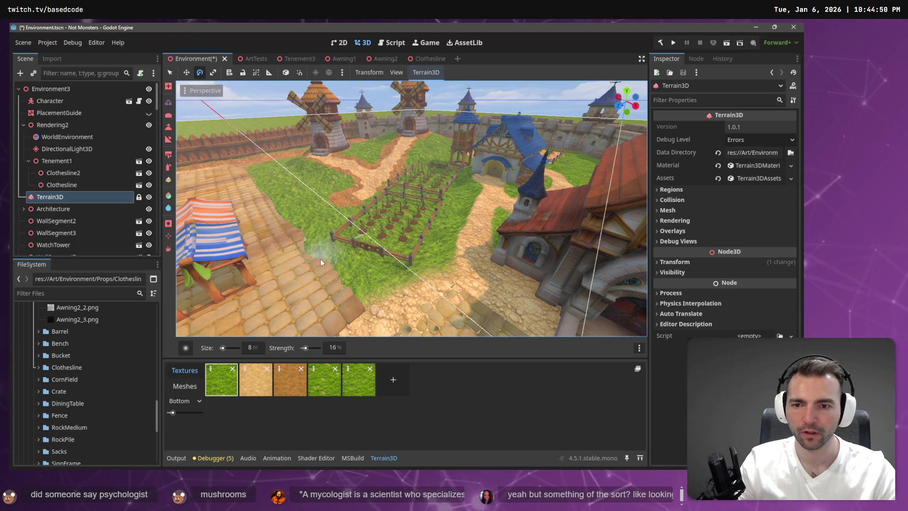
{"action": "mouse_move", "coordinate": [329, 267]}
{"action": "left_mouse_down"}
{"action": "mouse_move", "coordinate": [362, 295]}
{"action": "mouse_move", "coordinate": [358, 303]}
{"action": "mouse_move", "coordinate": [352, 290]}
{"action": "left_mouse_up"}
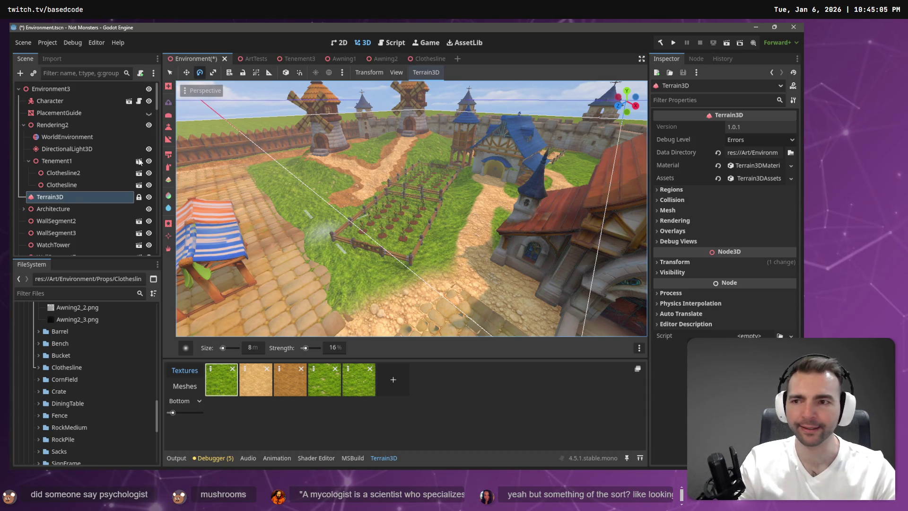
{"action": "left_click", "coordinate": [169, 165]}
{"action": "left_click", "coordinate": [267, 379]}
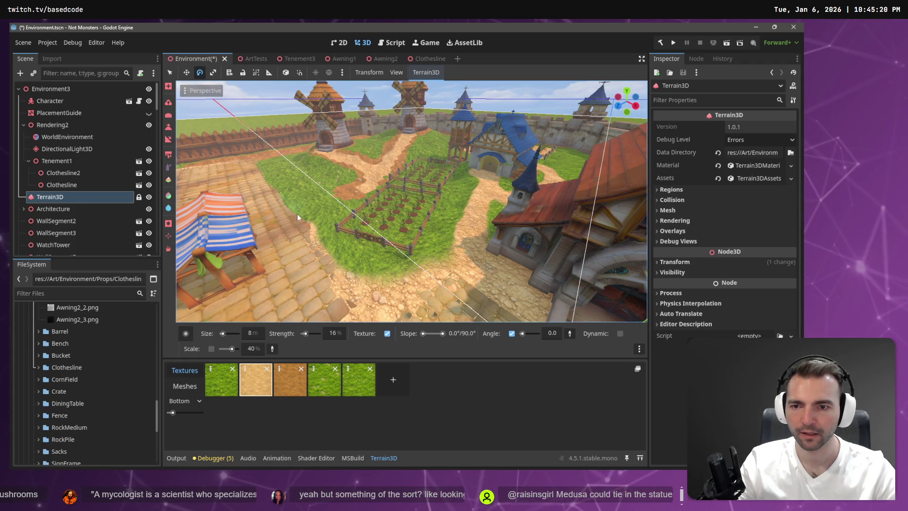
- Paint sandy dirt along the grass edge bordering the cobblestone path
{"action": "scroll", "coordinate": [331, 244], "scroll_direction": "up", "scroll_amount": 5}
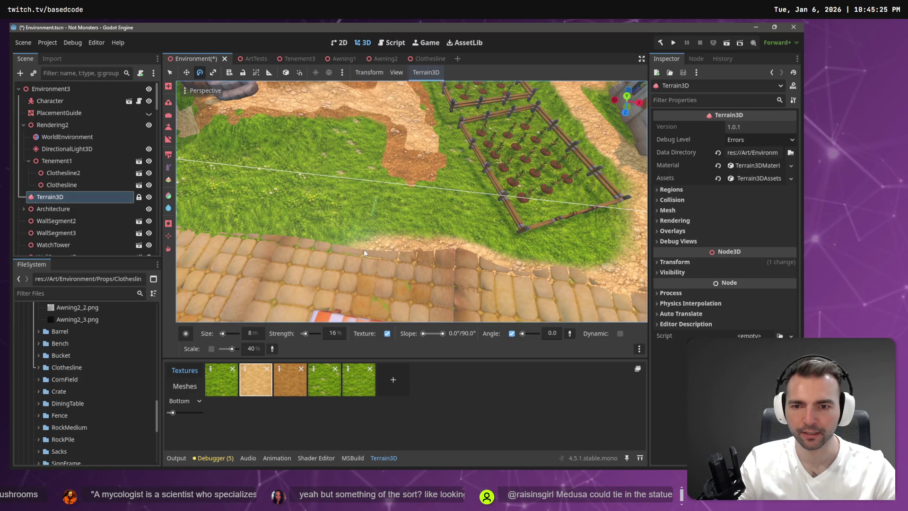
{"action": "mouse_move", "coordinate": [280, 230]}
{"action": "left_mouse_down"}
{"action": "mouse_move", "coordinate": [344, 245]}
{"action": "mouse_move", "coordinate": [267, 234]}
{"action": "left_mouse_up"}
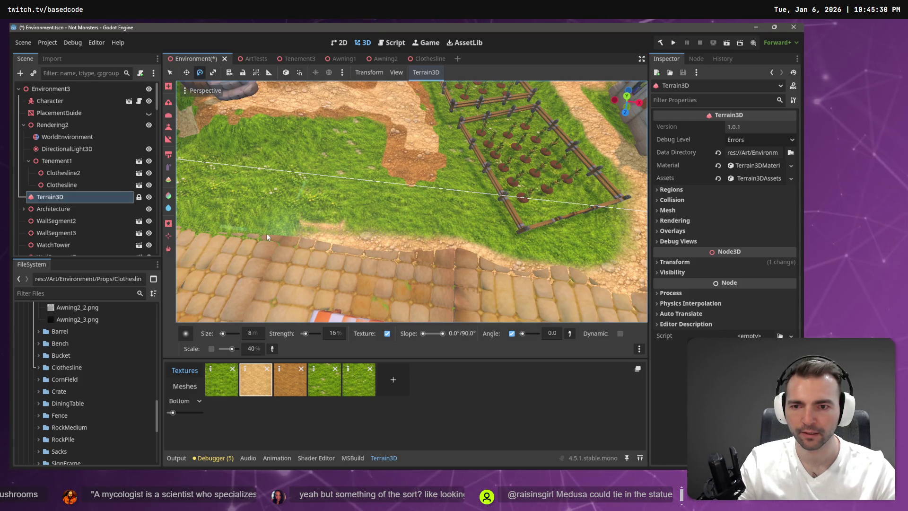
{"action": "scroll", "coordinate": [292, 252], "scroll_direction": "up", "scroll_amount": 3}
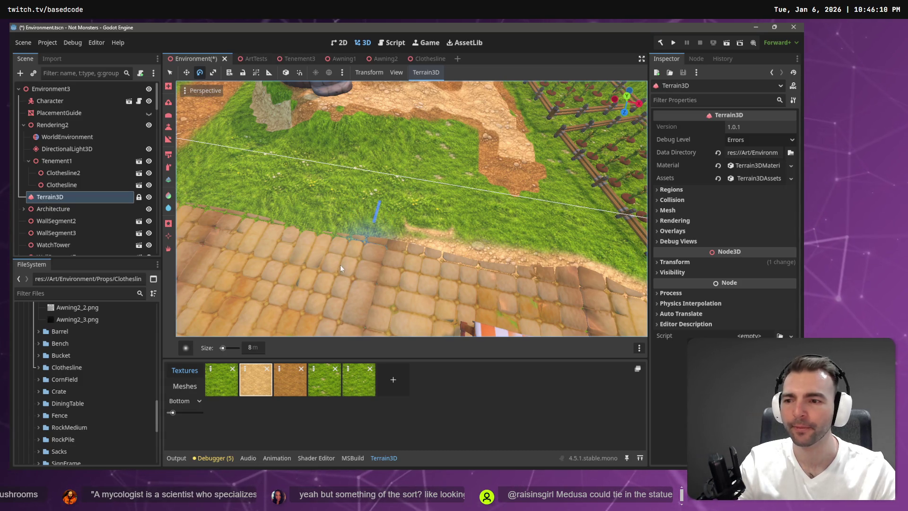
{"action": "left_click", "coordinate": [169, 154]}
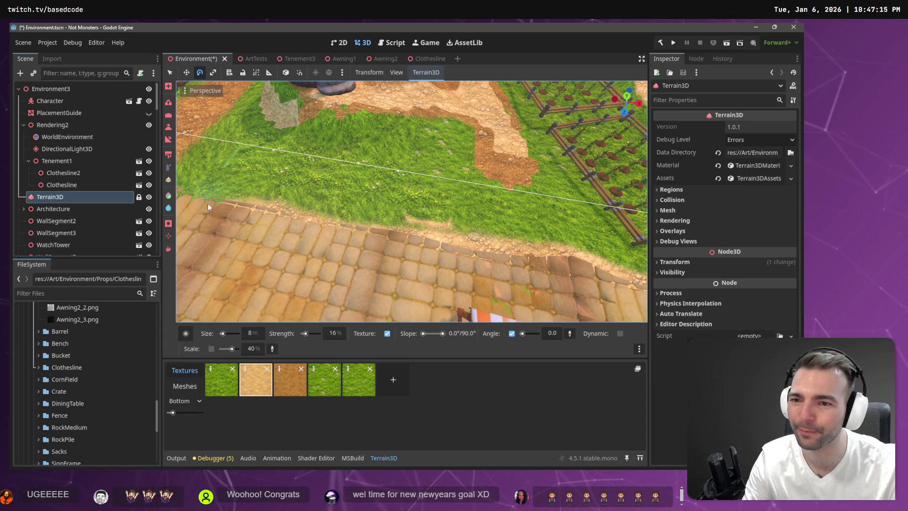
- Orbit out to a top-down view of the walled castle to review the painted terrain
{"action": "mouse_move", "coordinate": [241, 223]}
{"action": "left_mouse_down"}
{"action": "mouse_move", "coordinate": [260, 221]}
{"action": "mouse_move", "coordinate": [293, 240]}
{"action": "left_mouse_up"}
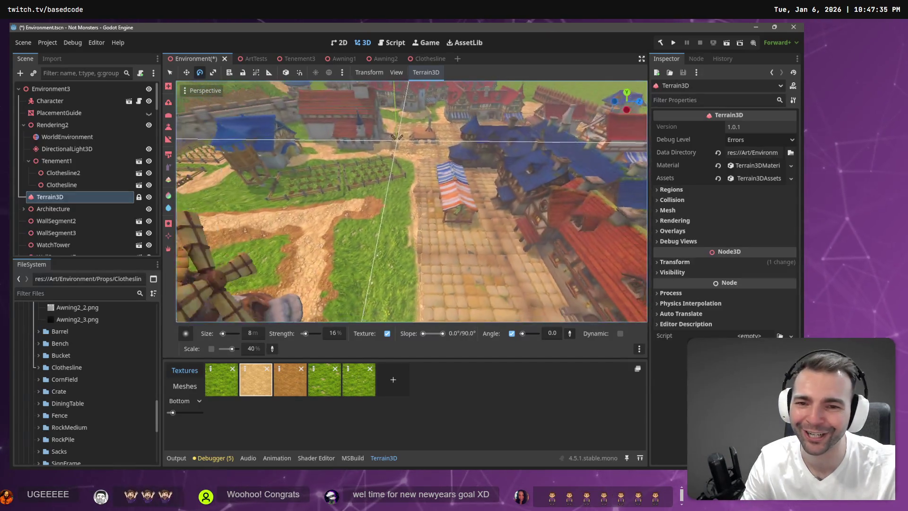
{"action": "scroll", "coordinate": [397, 137], "scroll_direction": "down", "scroll_amount": 5}
{"action": "left_click_drag", "start_coordinate": [362, 204], "coordinate": [445, 277]}
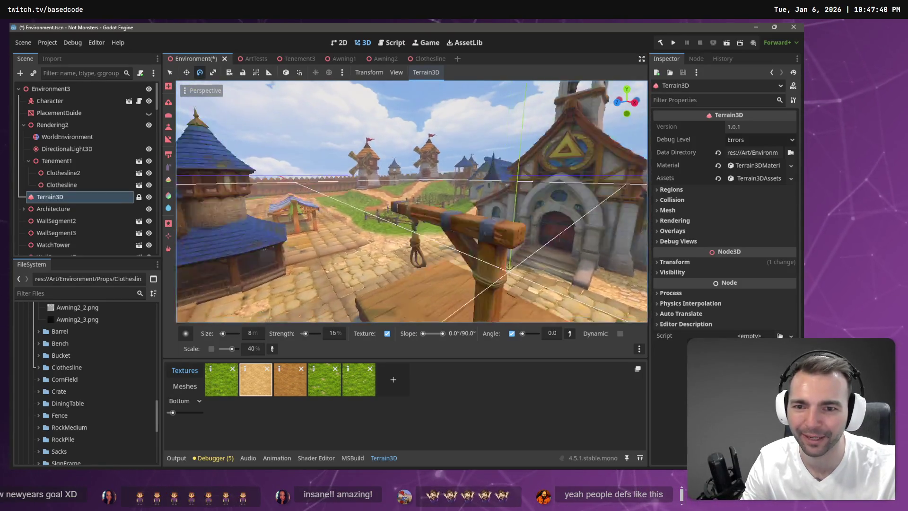
- Save the Environment scene and build and run the game for a playtest
{"action": "key", "text": "ctrl+s"}
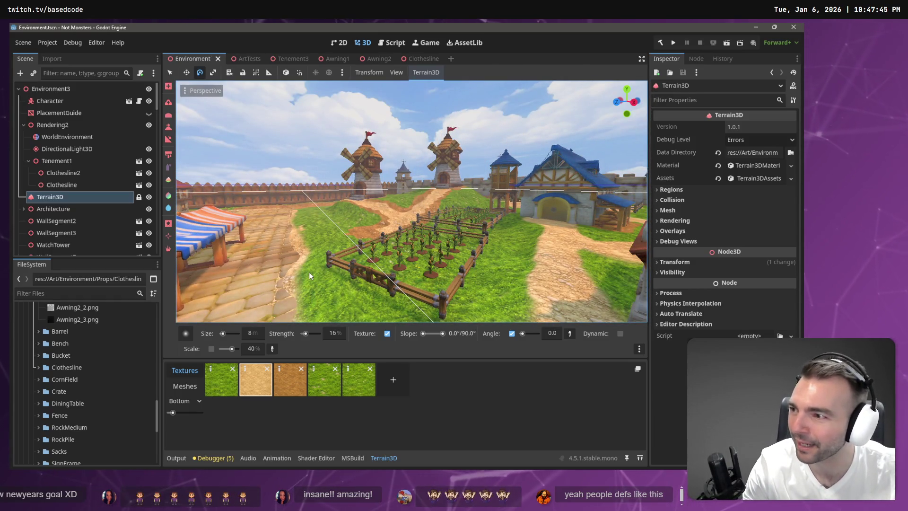
{"action": "key", "text": "F5"}
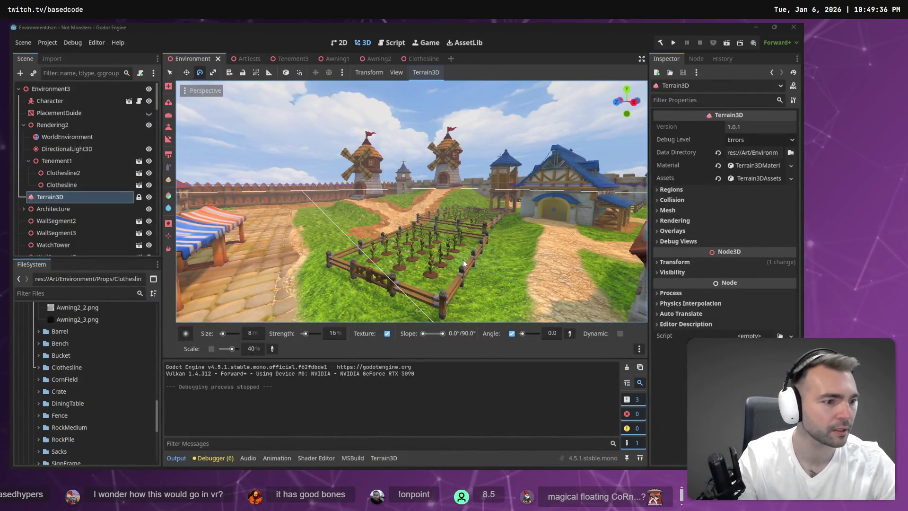
- Save the scene, fly the view over the crop field and pick a height sculpting tool
{"action": "key", "text": "ctrl+s"}
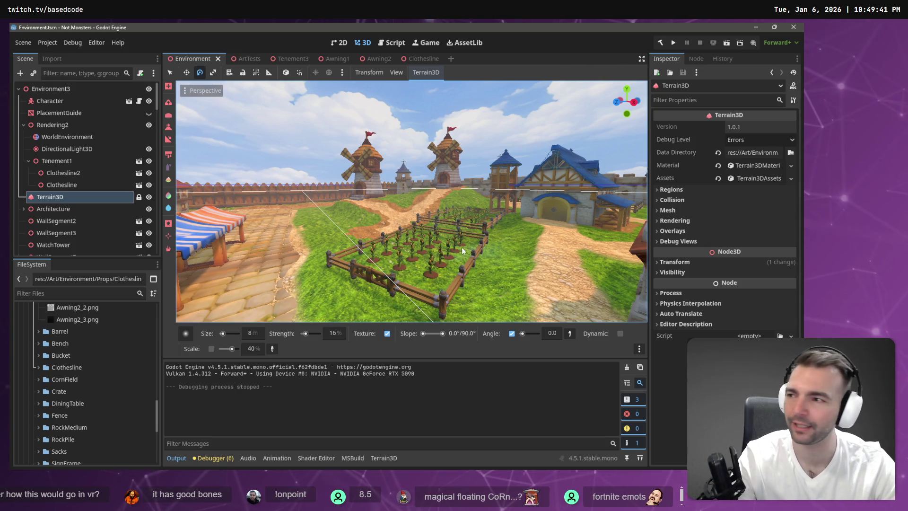
{"action": "mouse_move", "coordinate": [455, 248]}
{"action": "left_mouse_down"}
{"action": "mouse_move", "coordinate": [455, 265]}
{"action": "mouse_move", "coordinate": [506, 267]}
{"action": "mouse_move", "coordinate": [468, 265]}
{"action": "left_mouse_up"}
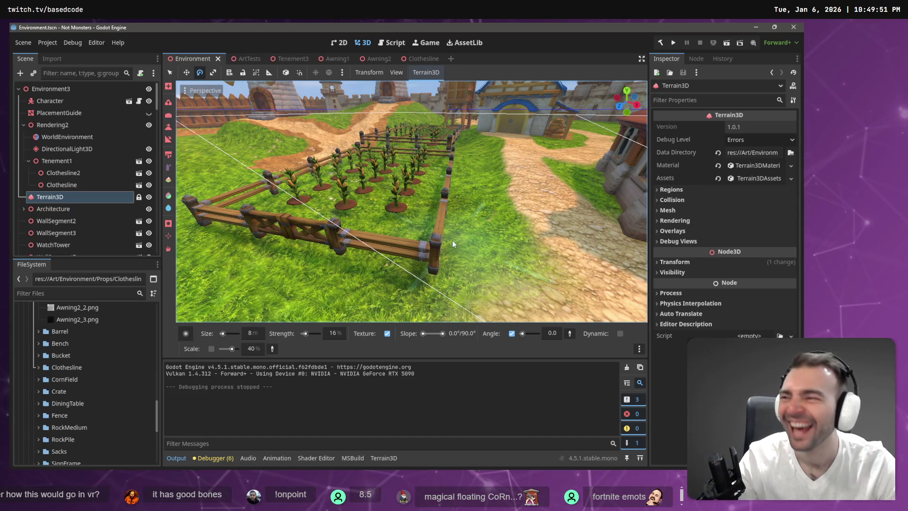
{"action": "left_click_drag", "start_coordinate": [379, 205], "coordinate": [378, 206]}
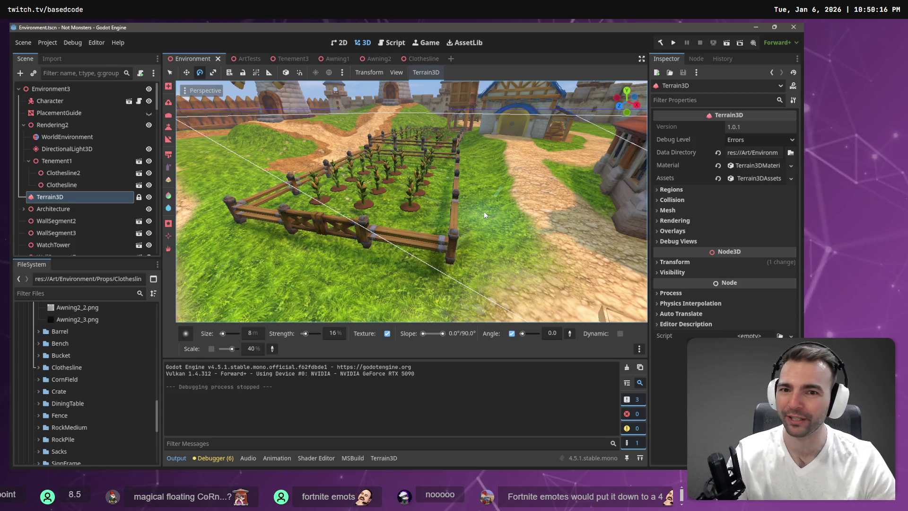
{"action": "scroll", "coordinate": [375, 205], "scroll_direction": "up", "scroll_amount": 3}
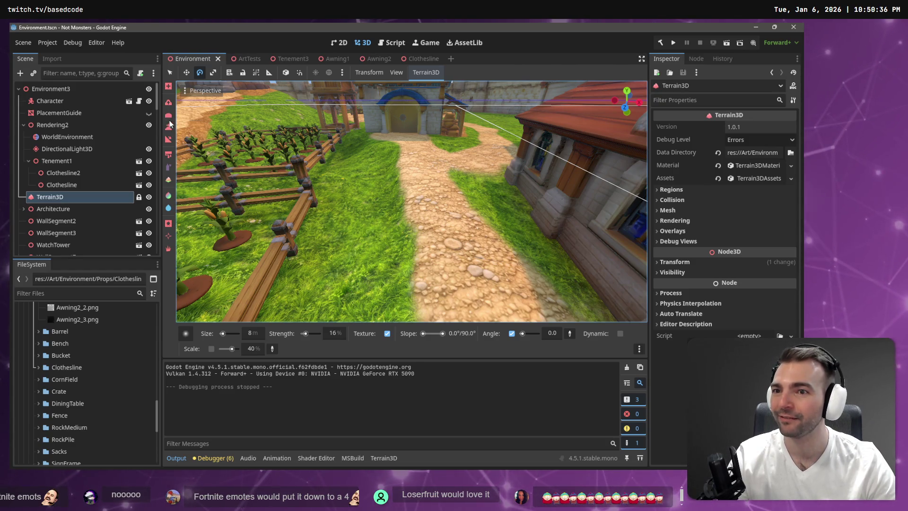
{"action": "left_click", "coordinate": [169, 127]}
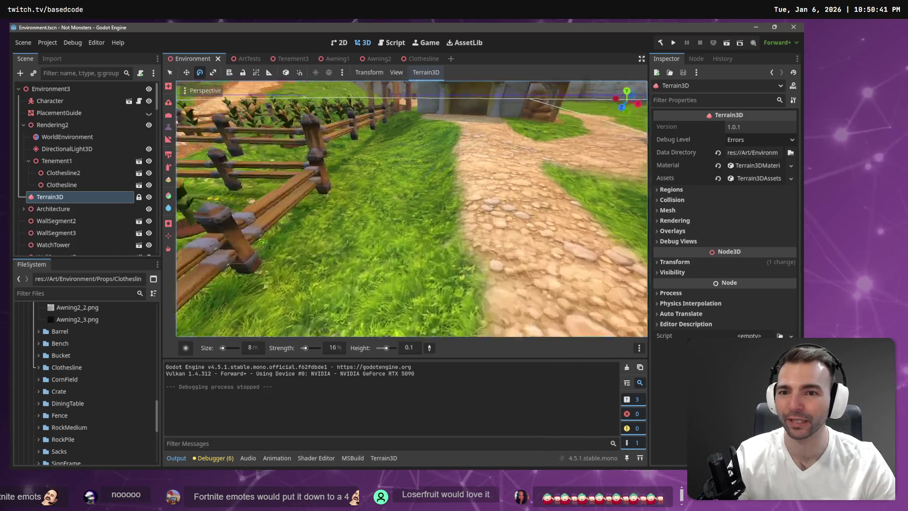
{"action": "key", "text": "s"}
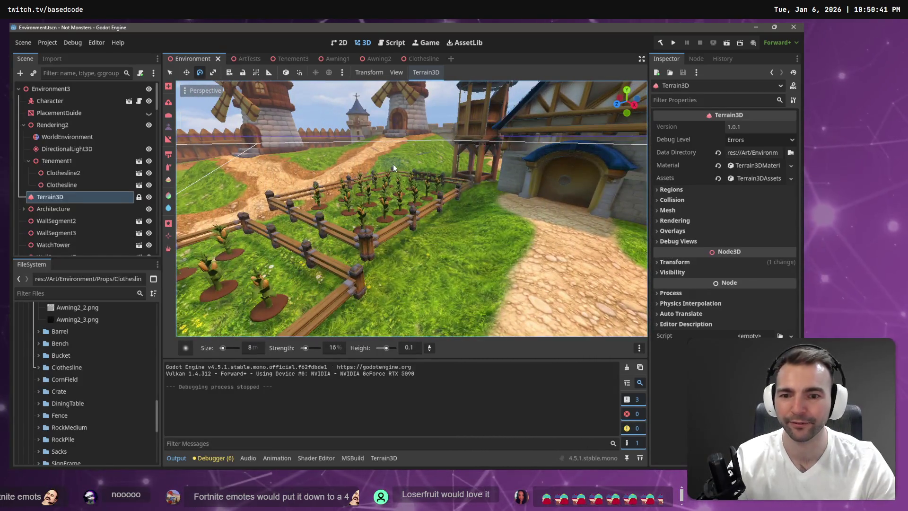
- Stop terrain editing and move CornFarm5 to a new spot on the grass
{"action": "left_click", "coordinate": [390, 166]}
{"action": "left_click", "coordinate": [367, 189]}
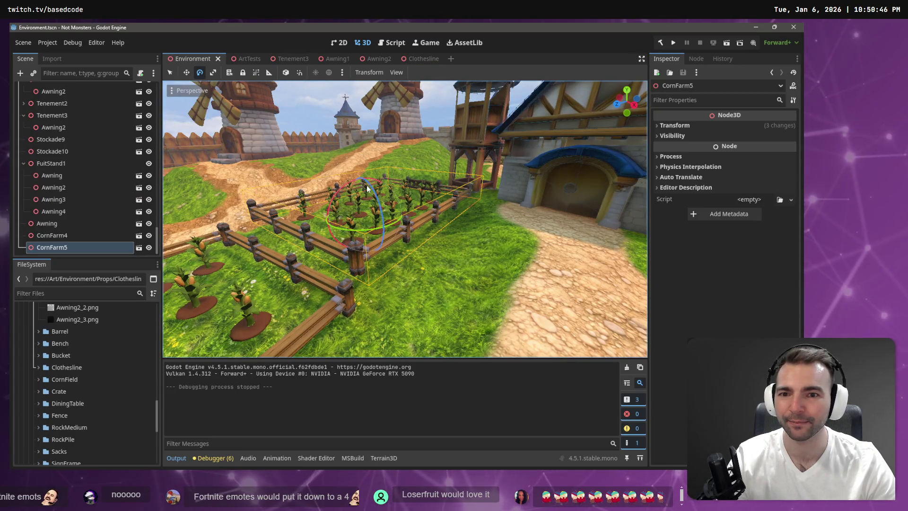
{"action": "key", "text": "w"}
{"action": "left_click_drag", "start_coordinate": [362, 172], "coordinate": [364, 172]}
{"action": "key", "text": "w"}
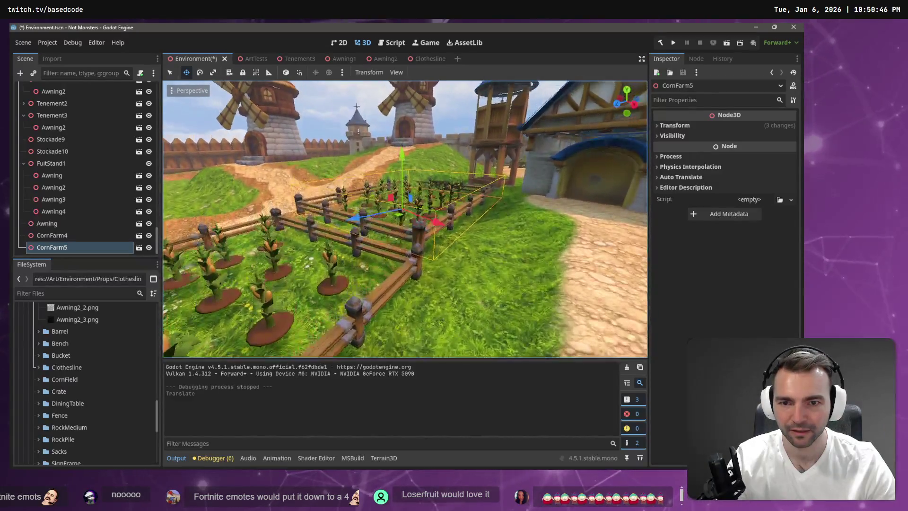
{"action": "key", "text": "s"}
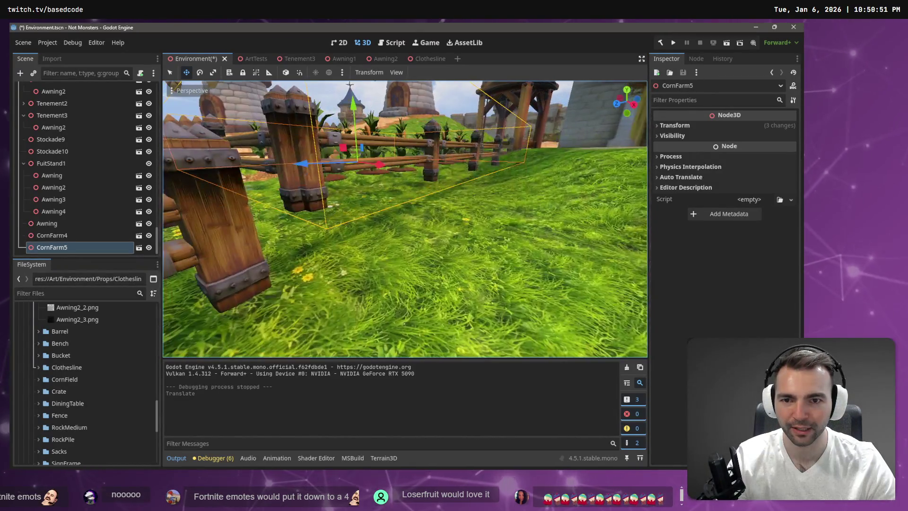